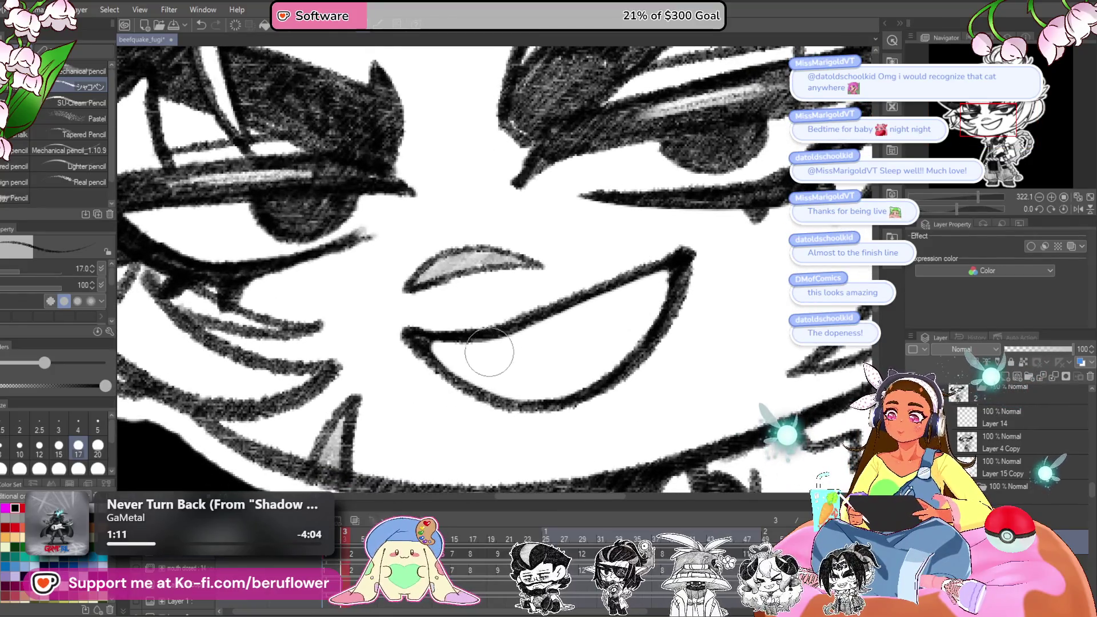
- Lasso the grin and free-transform it, pulling its lower corners down and outward
scroll(450, 307, "down", 5)
scroll(598, 280, "up", 4)
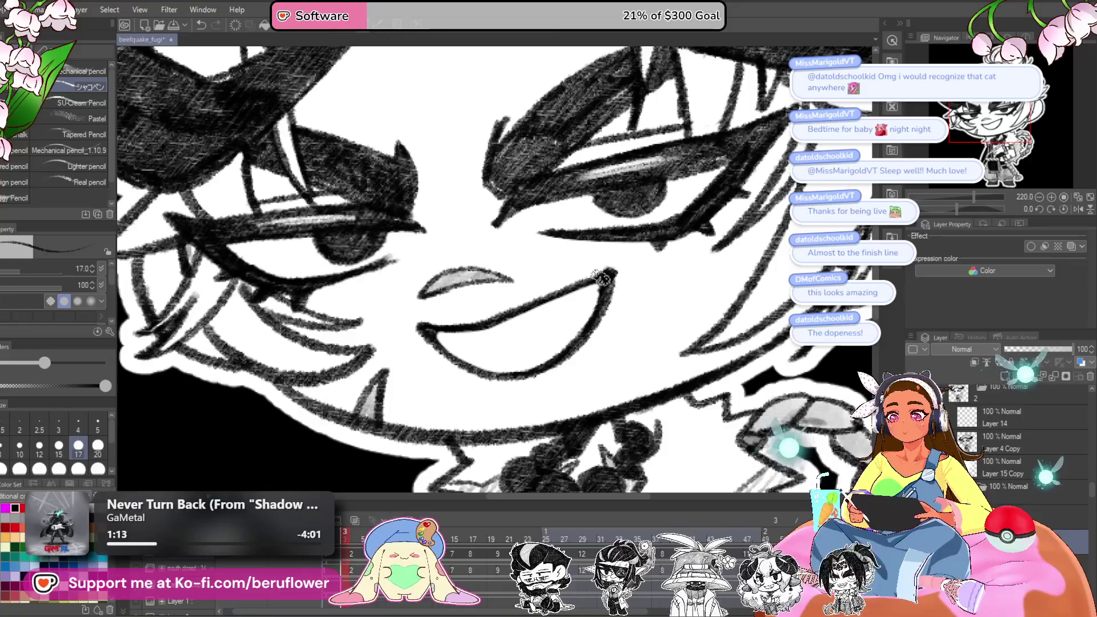
key("m")
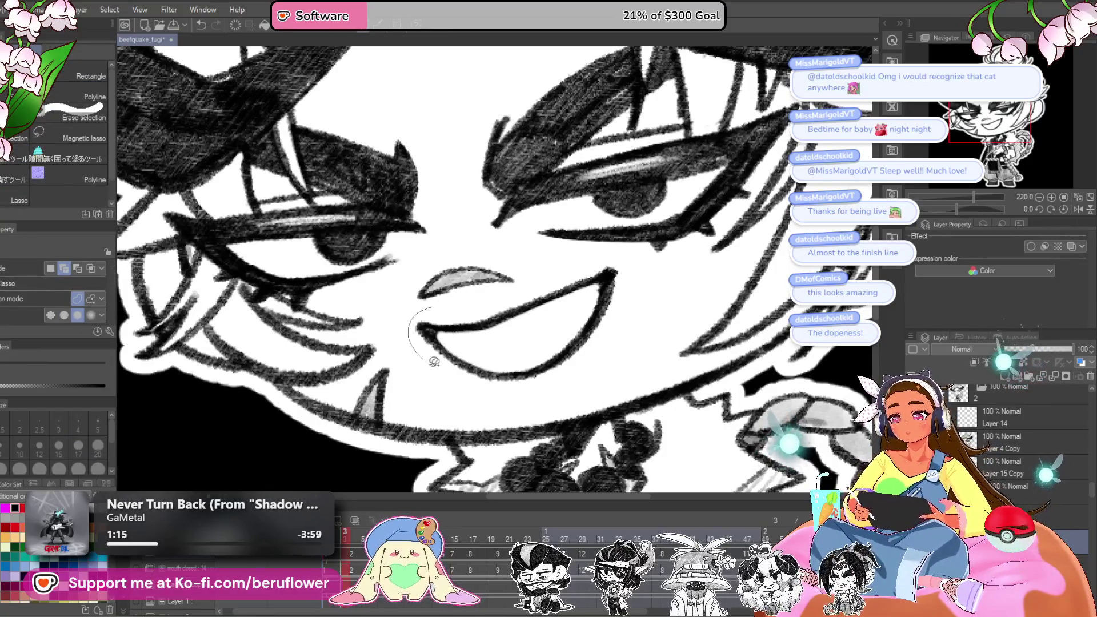
left_click_drag(554, 268, 424, 308)
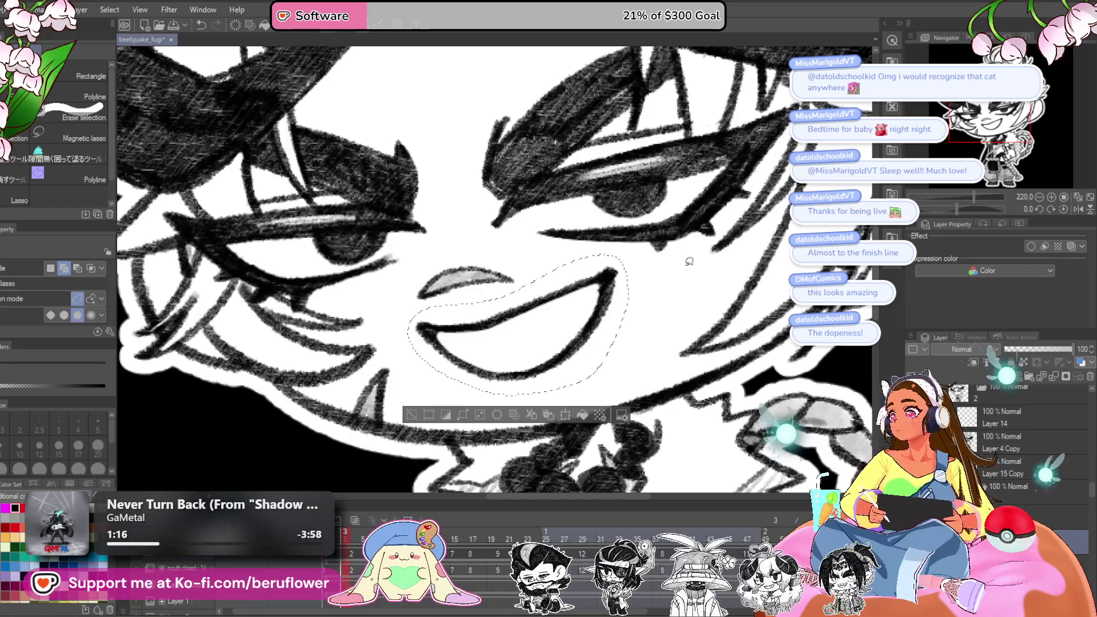
key("ctrl+t")
left_click_drag(408, 398, 395, 407)
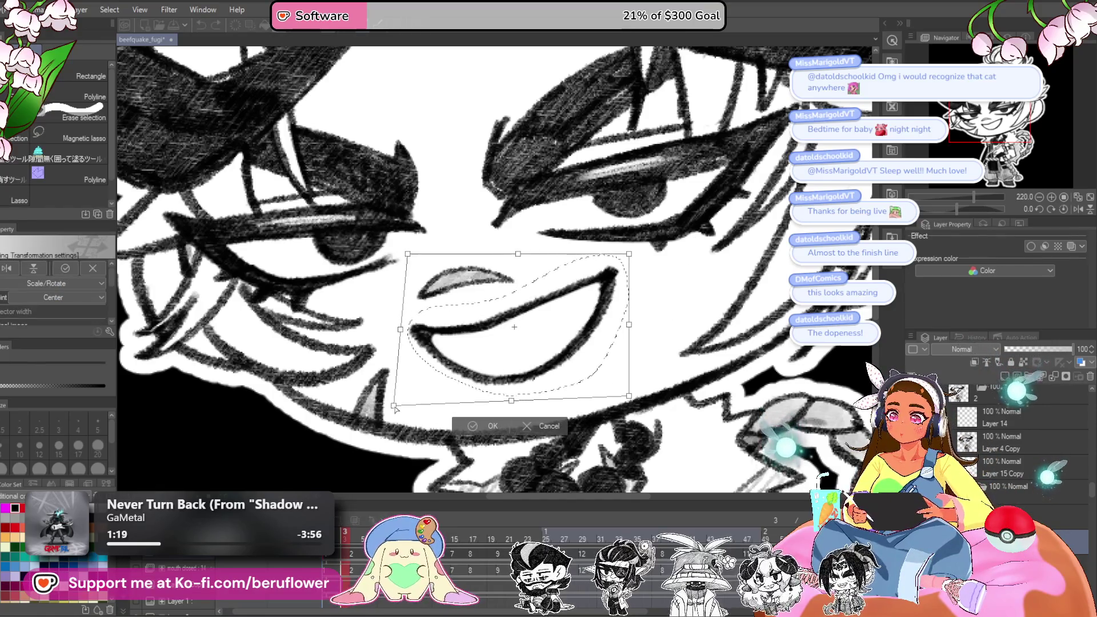
left_click_drag(629, 397, 627, 403)
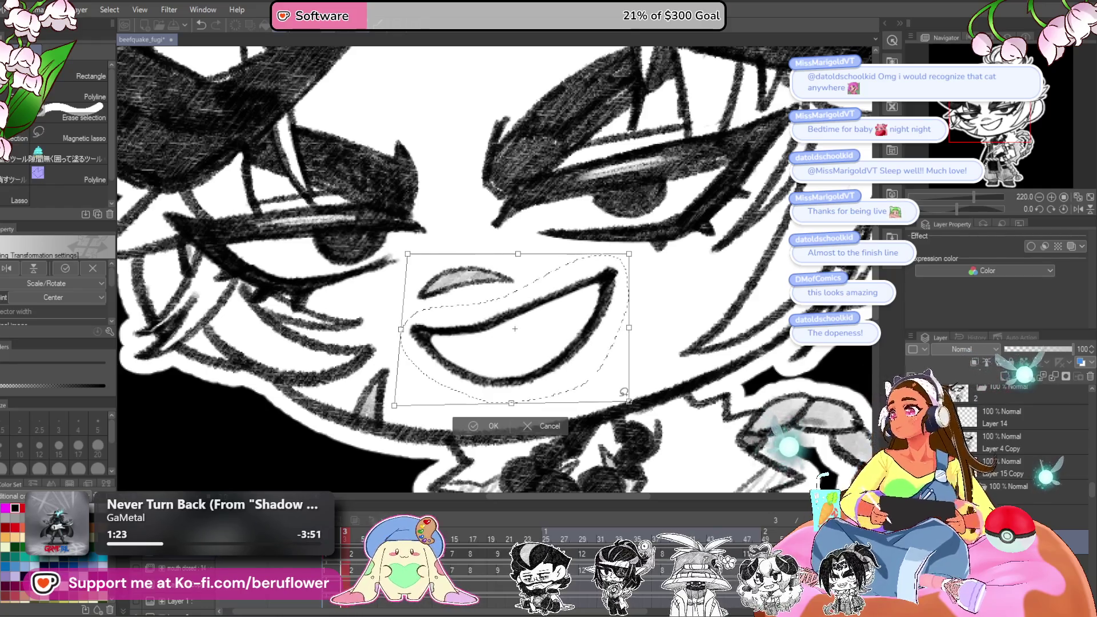
key("Return")
key("p")
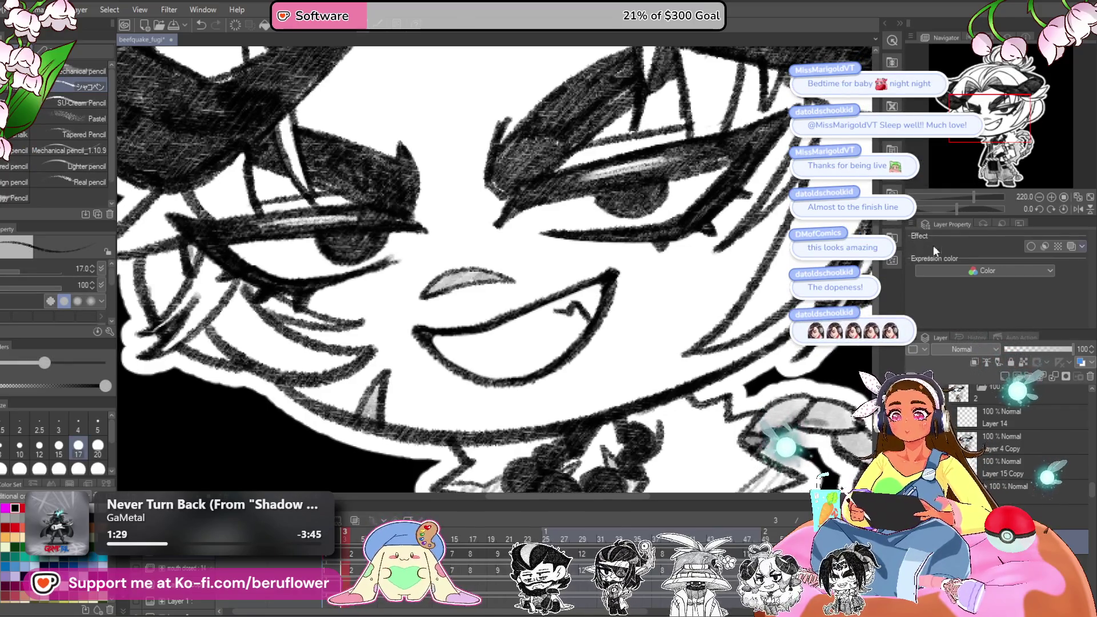
left_click_drag(954, 207, 953, 207)
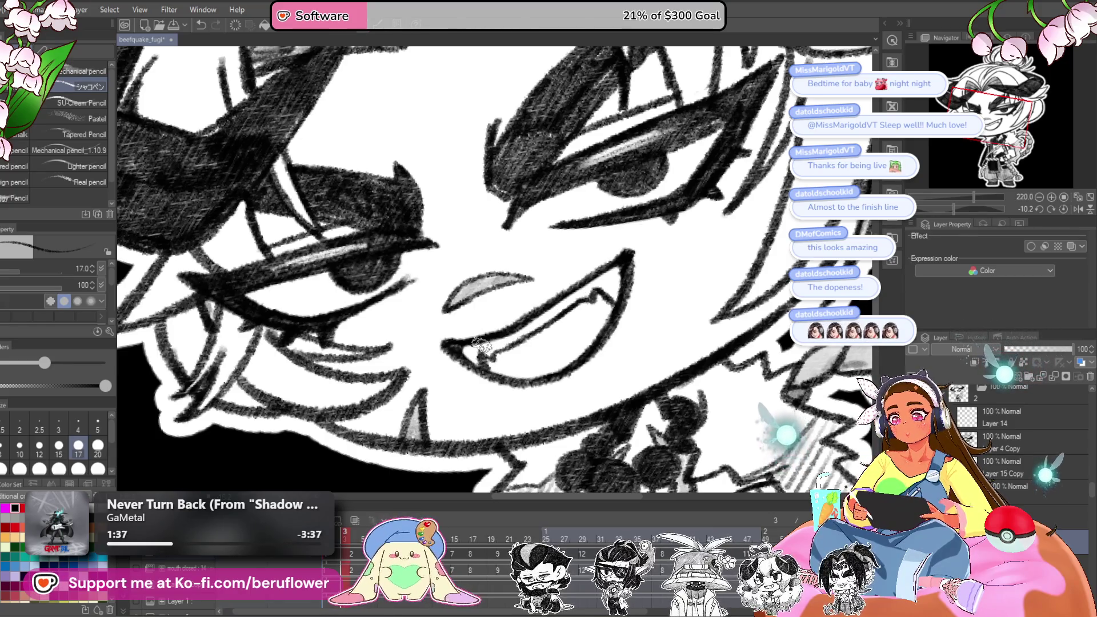
- Undo the stray inner-mouth stroke and scribble dark shading inside the grin behind the fangs
scroll(480, 346, "down", 5)
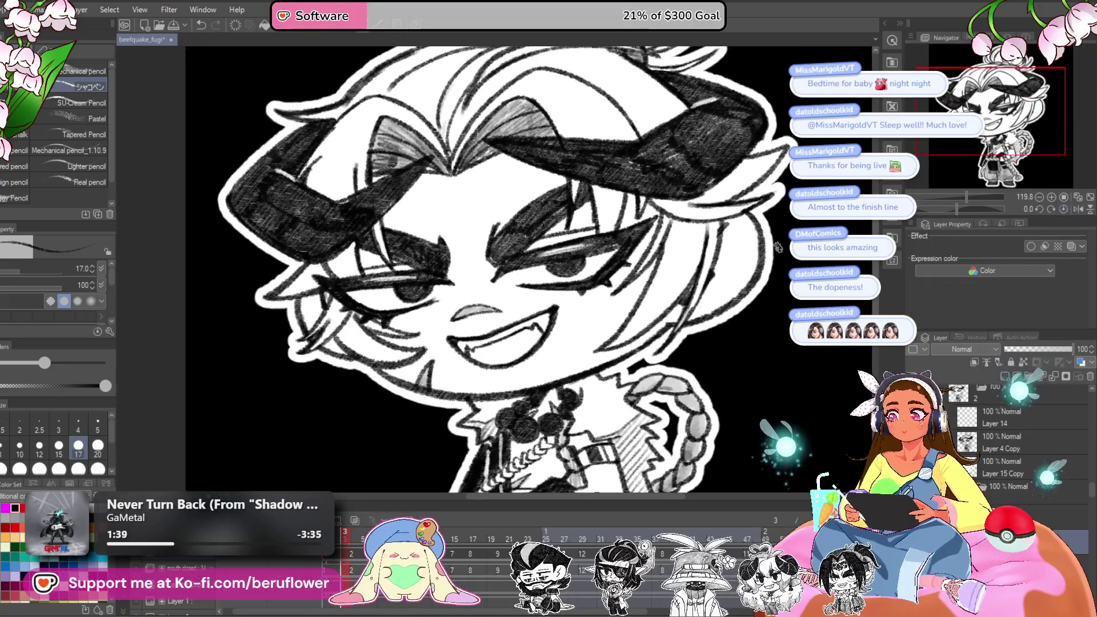
scroll(594, 355, "up", 3)
scroll(544, 345, "up", 3)
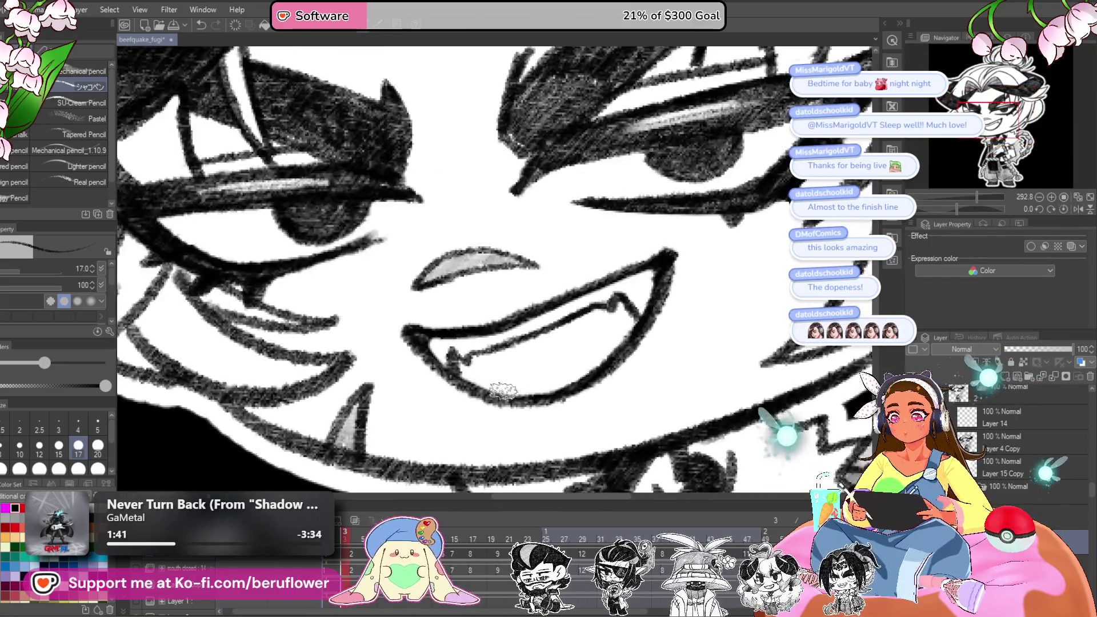
key("ctrl+z")
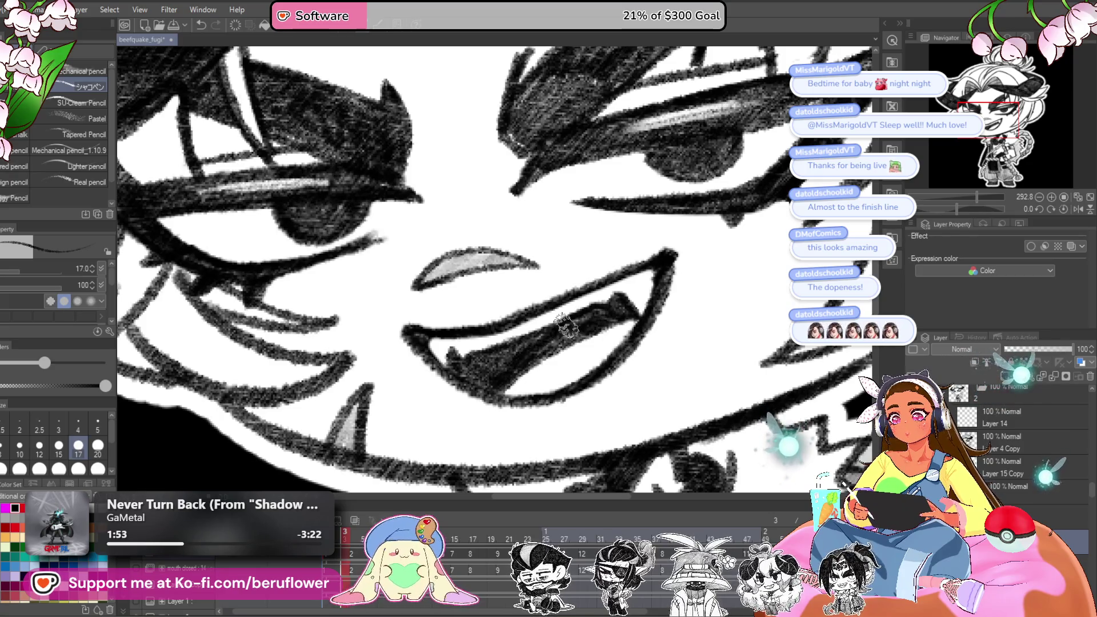
scroll(588, 326, "down", 5)
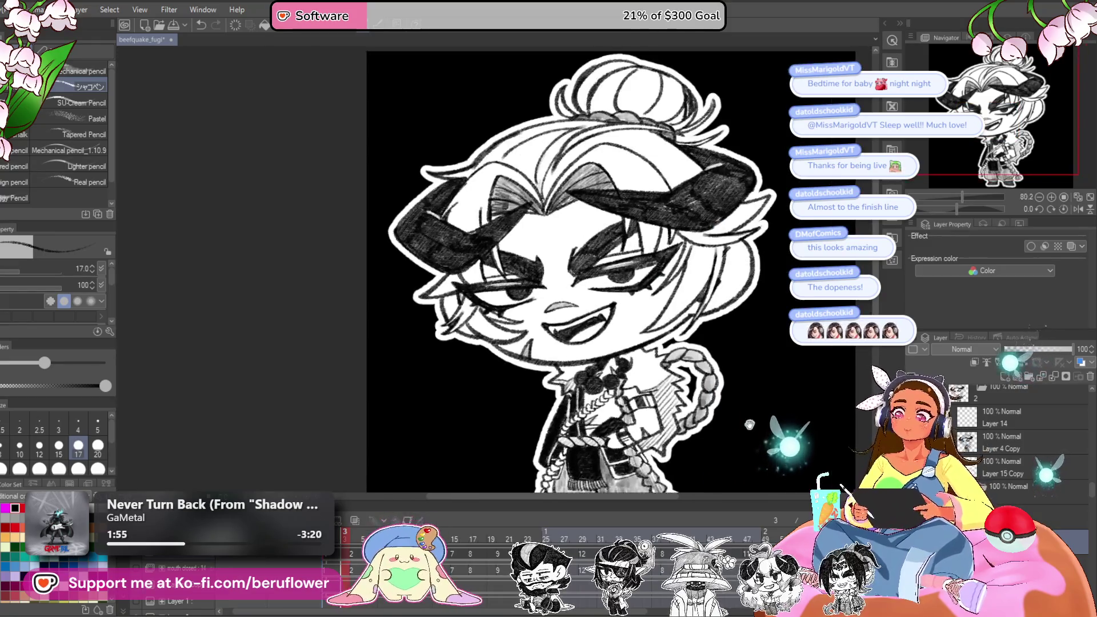
- Flip between timeline frames around frame 5 to compare the smile and grin frames
left_click_drag(665, 377, 518, 487)
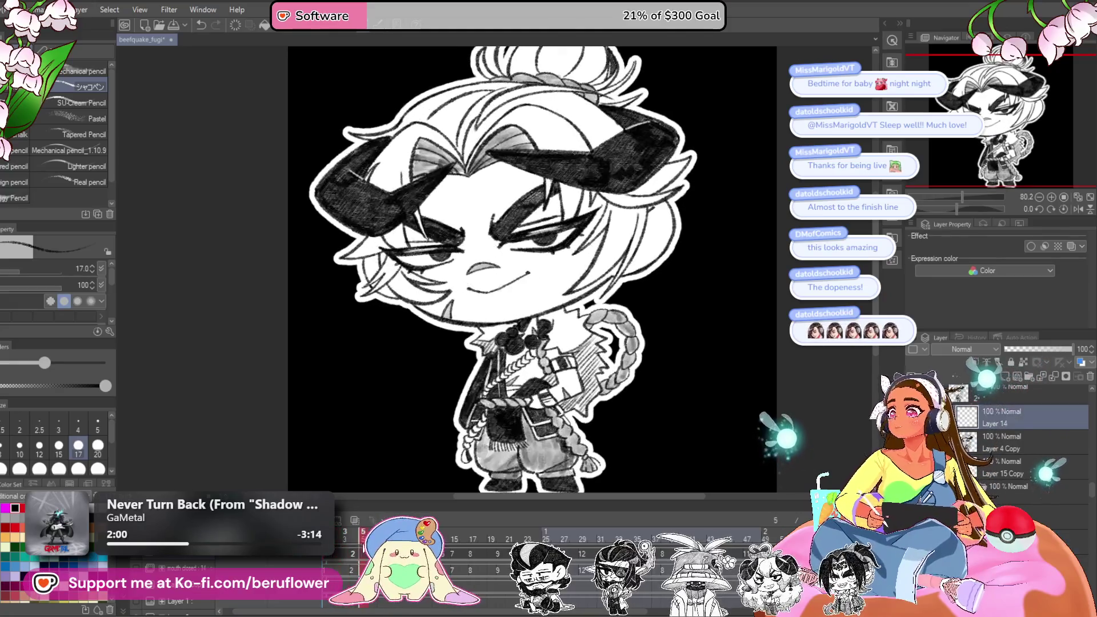
left_click(362, 553)
left_click(346, 553)
left_click(362, 553)
left_click(347, 554)
left_click(354, 553)
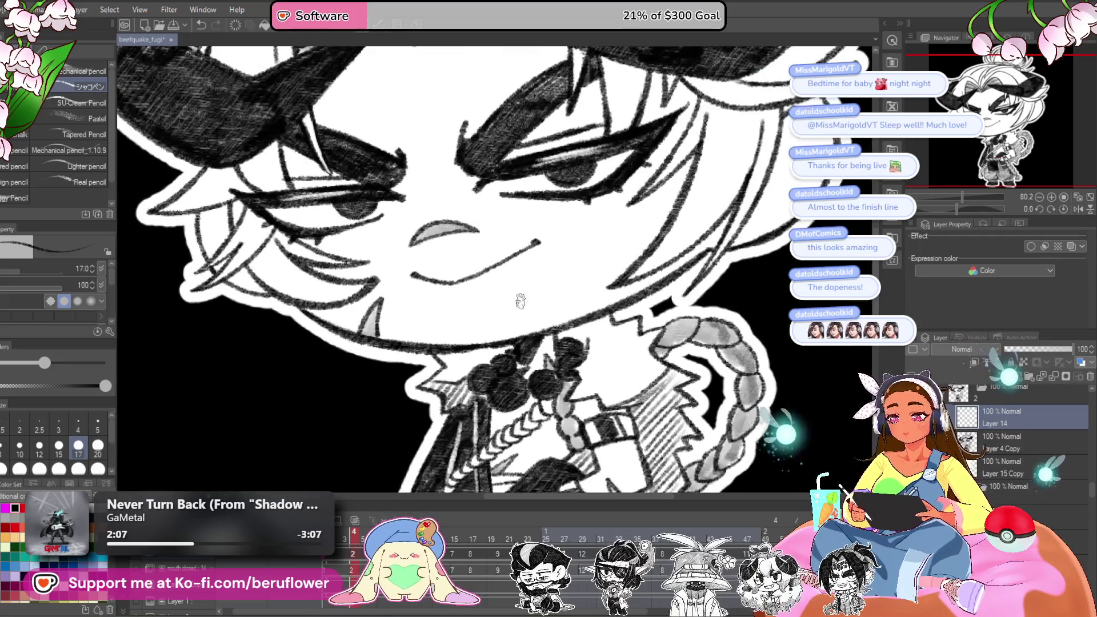
- Zoom in on the open-grin frame and lasso-select the grin
key("ctrl+plus")
left_click(347, 553)
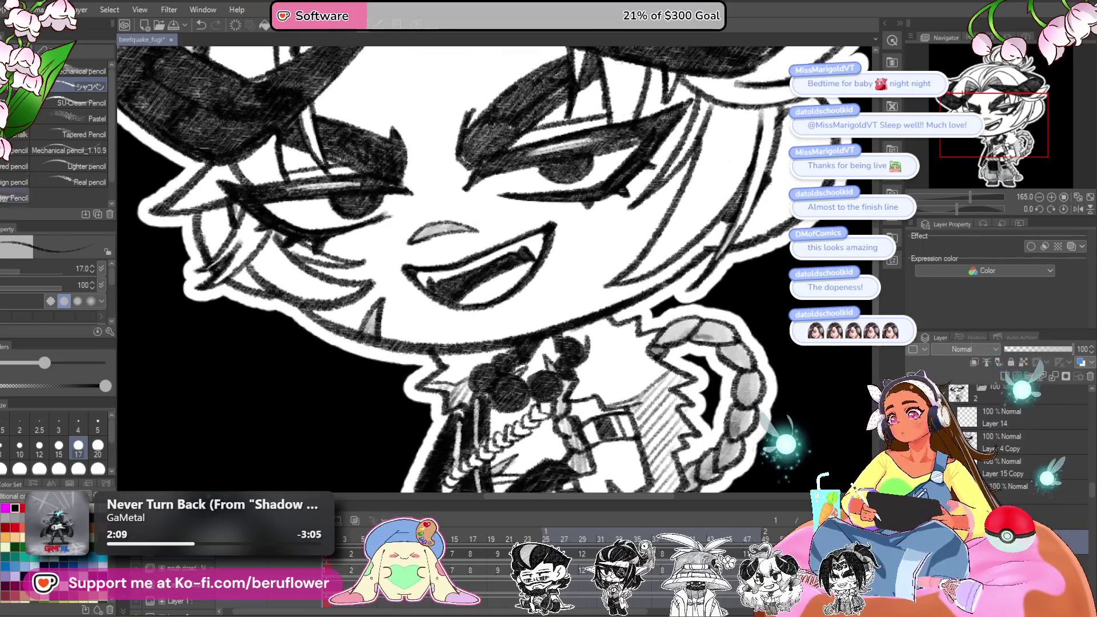
key("m")
mouse_move(428, 274)
left_mouse_down()
mouse_move(461, 329)
mouse_move(563, 297)
mouse_move(548, 240)
mouse_move(434, 274)
left_mouse_up()
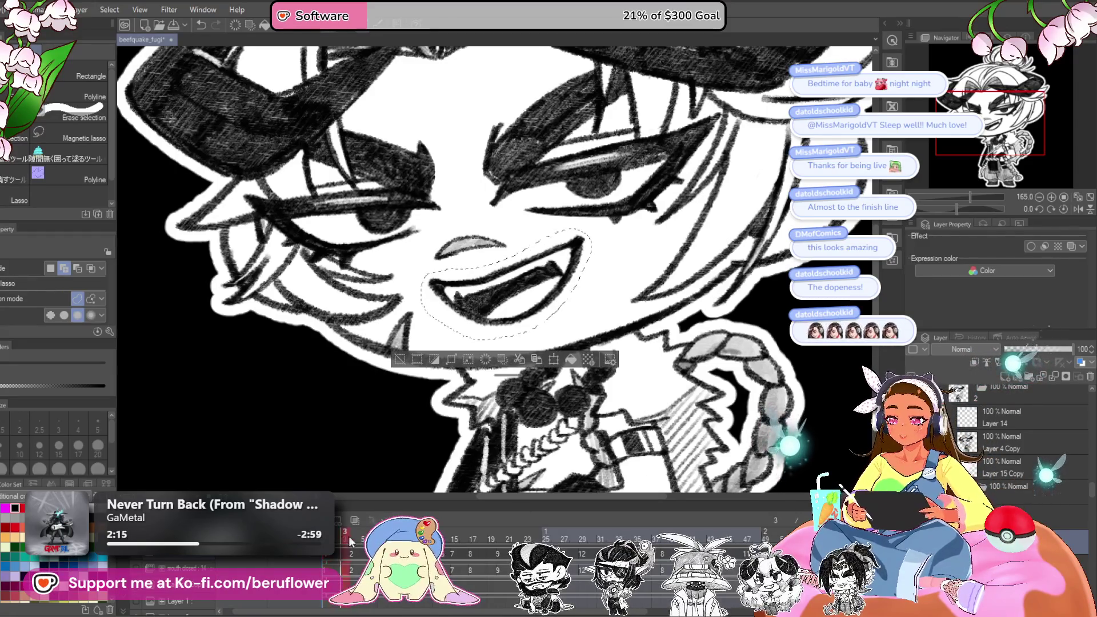
- On frame 4, paste the copied grin as a new layer above Layer 4 Copy
left_click(1032, 422)
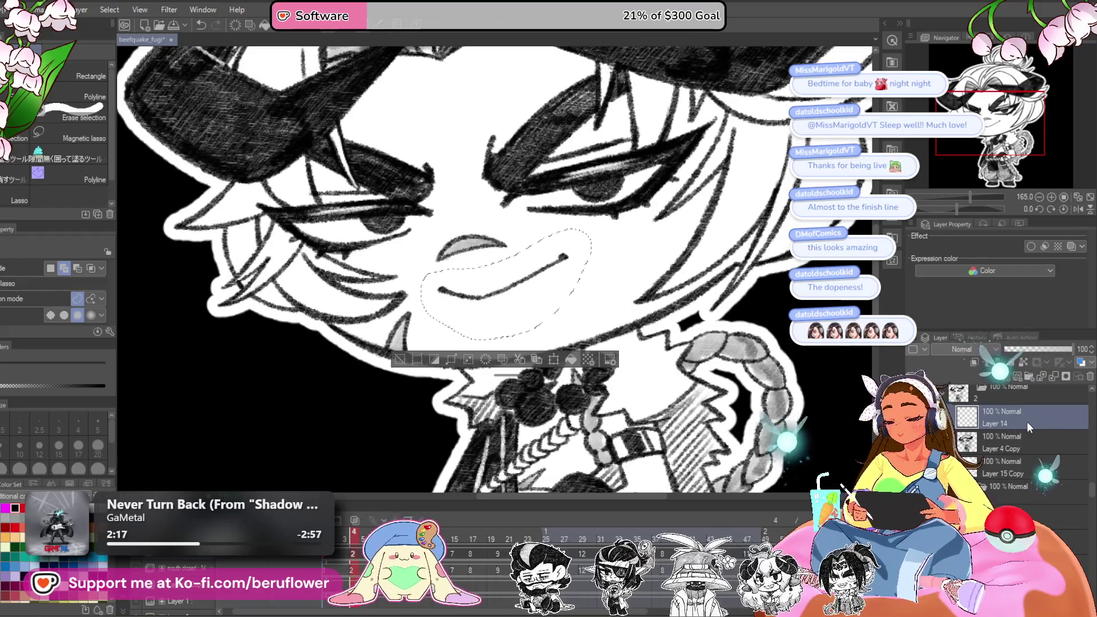
left_click(1023, 441)
key("ctrl+v")
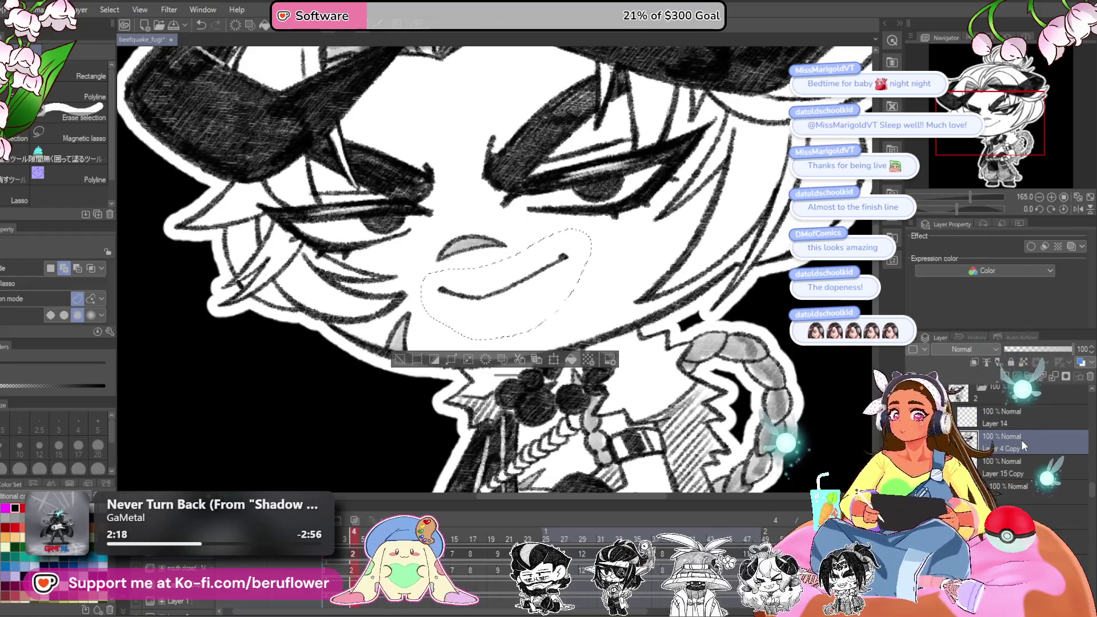
- Erase the old closed-smile line on Layer 4 Copy and clear the selection
left_click(1017, 469)
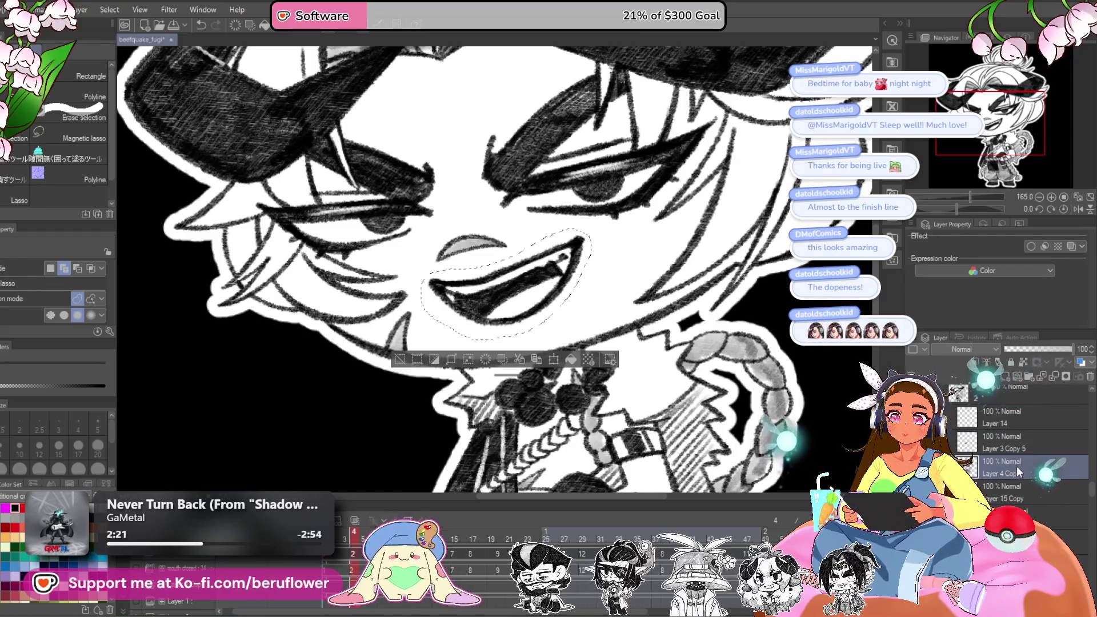
left_click(1013, 436)
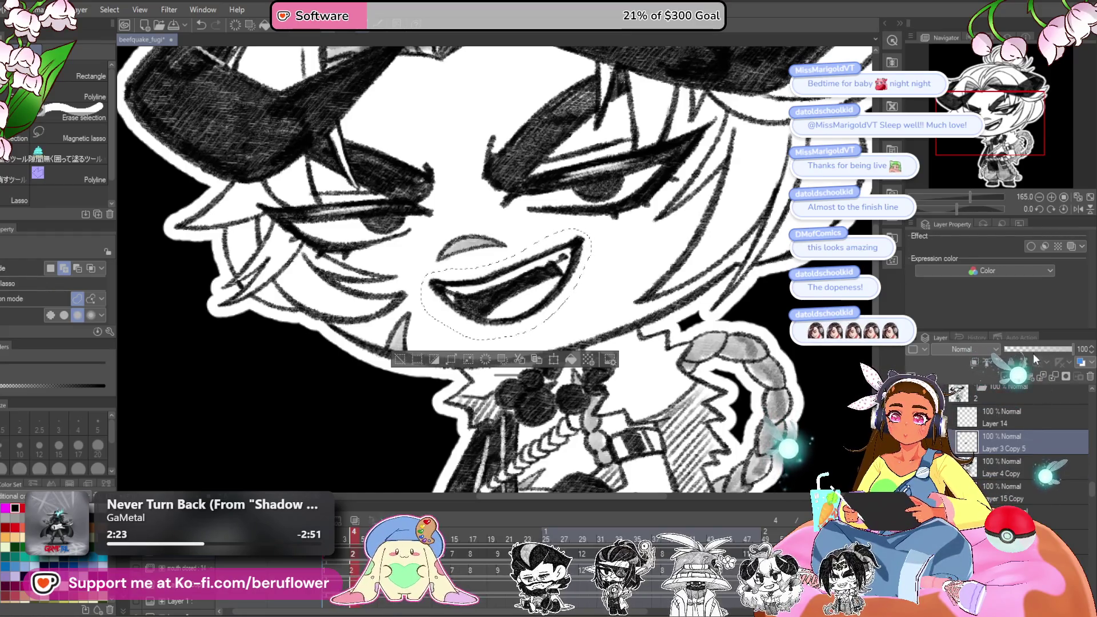
left_click(1008, 464)
left_click_drag(560, 260, 468, 296)
key("ctrl+d")
- Pencil the open grin's lines over the grey mouth guide, then fit the whole chibi in view
key("p")
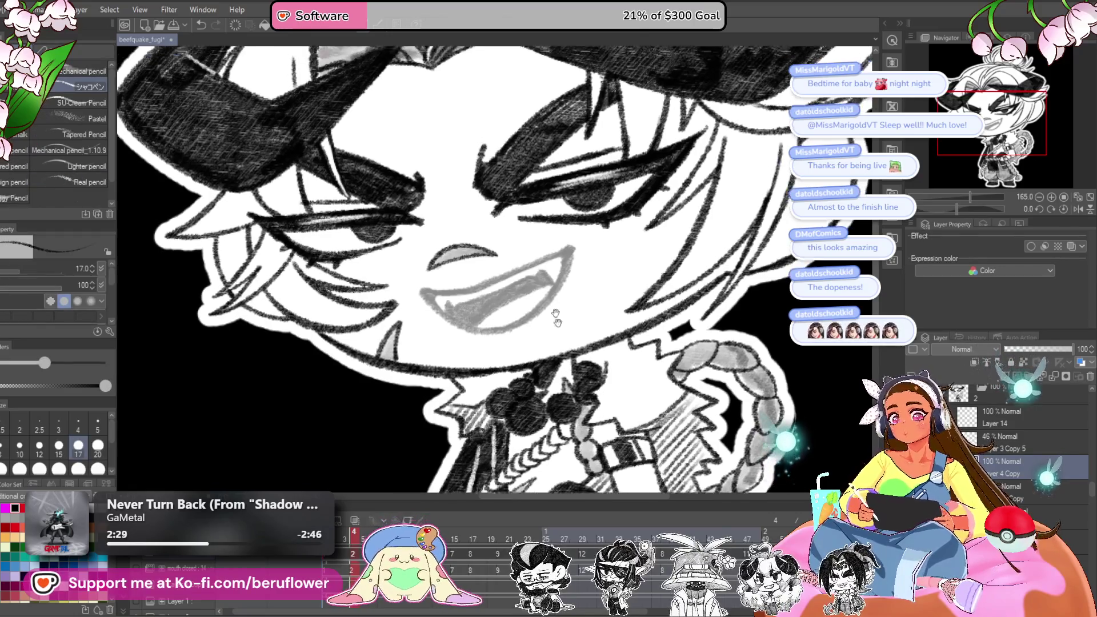
scroll(564, 248, "up", 2)
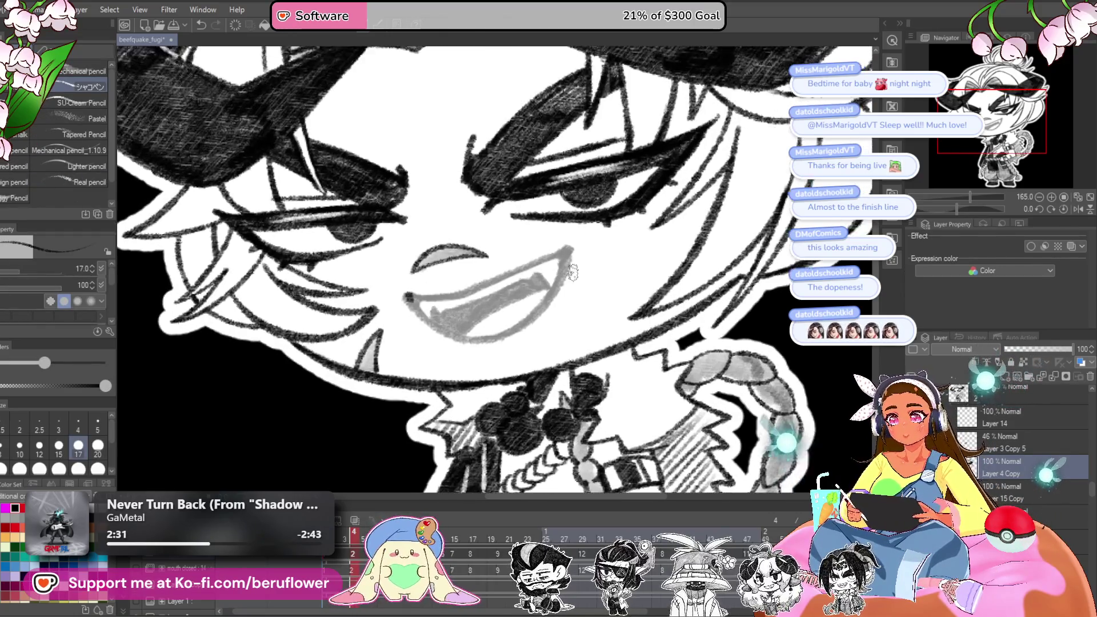
key("minus")
key("minus")
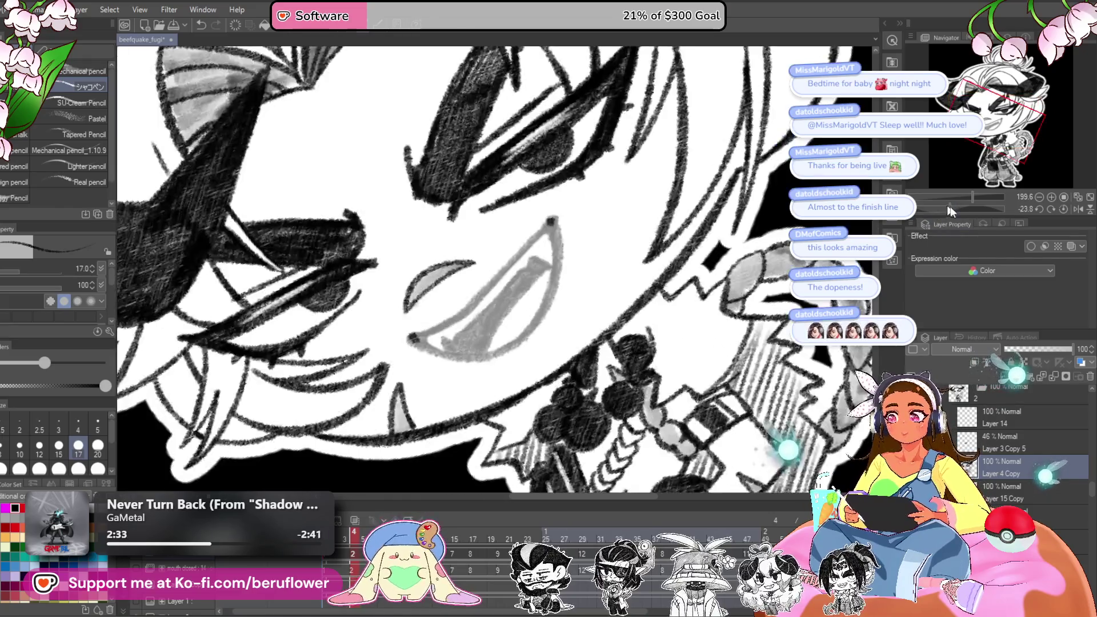
left_click_drag(574, 259, 523, 308)
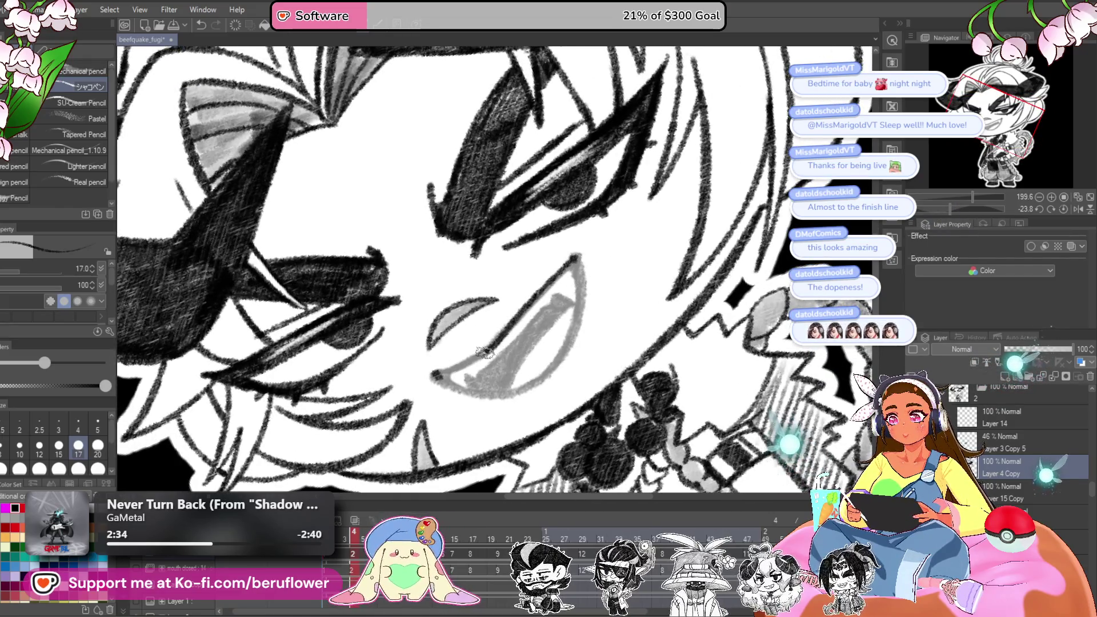
key("at")
left_click_drag(731, 260, 699, 240)
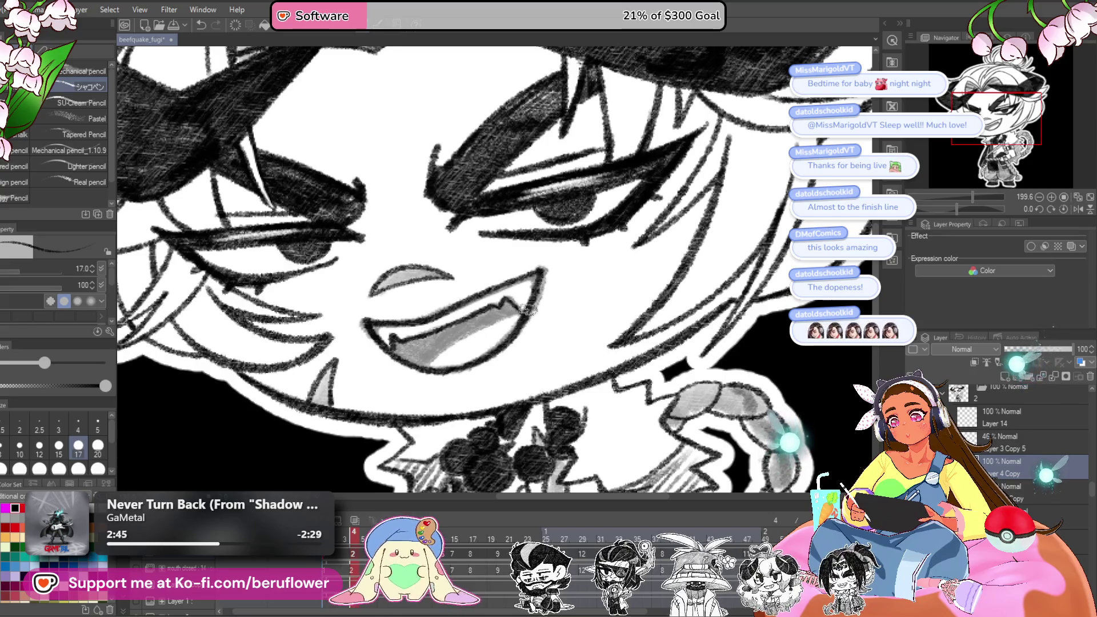
left_click_drag(526, 311, 523, 280)
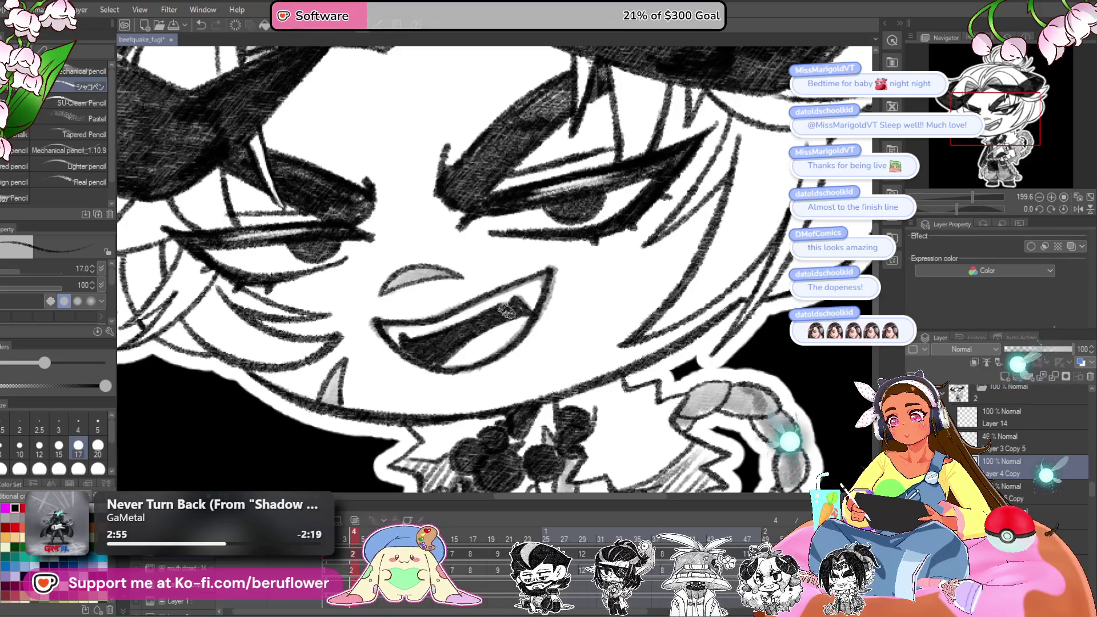
key("ctrl+0")
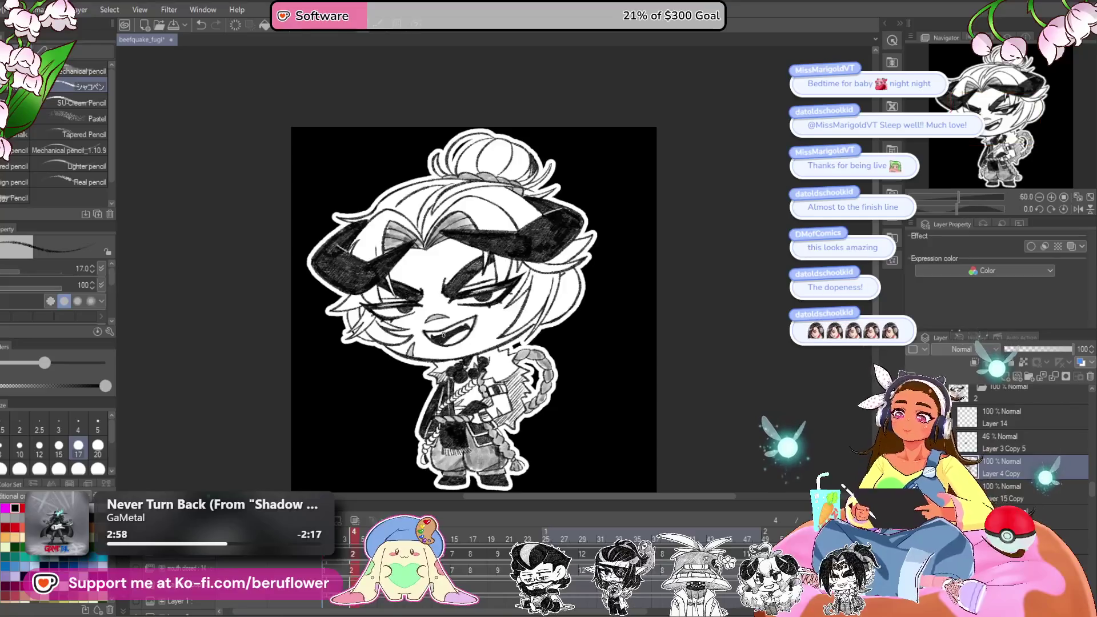
- Delete the grey 46% grin guide layer from the finished frame
scroll(444, 334, "up", 3)
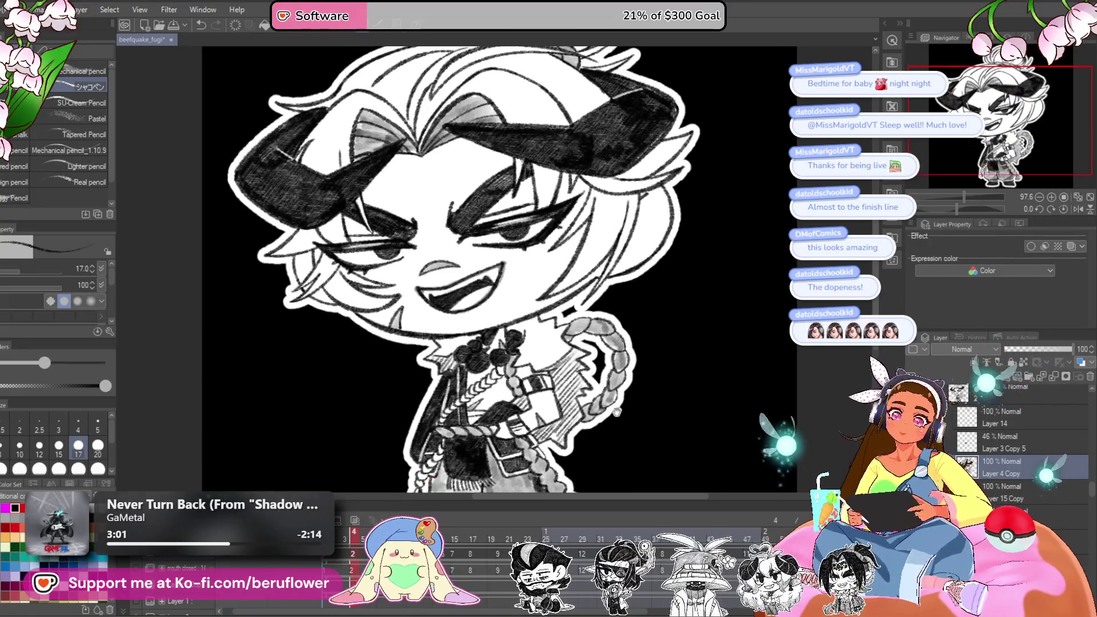
left_click(996, 446)
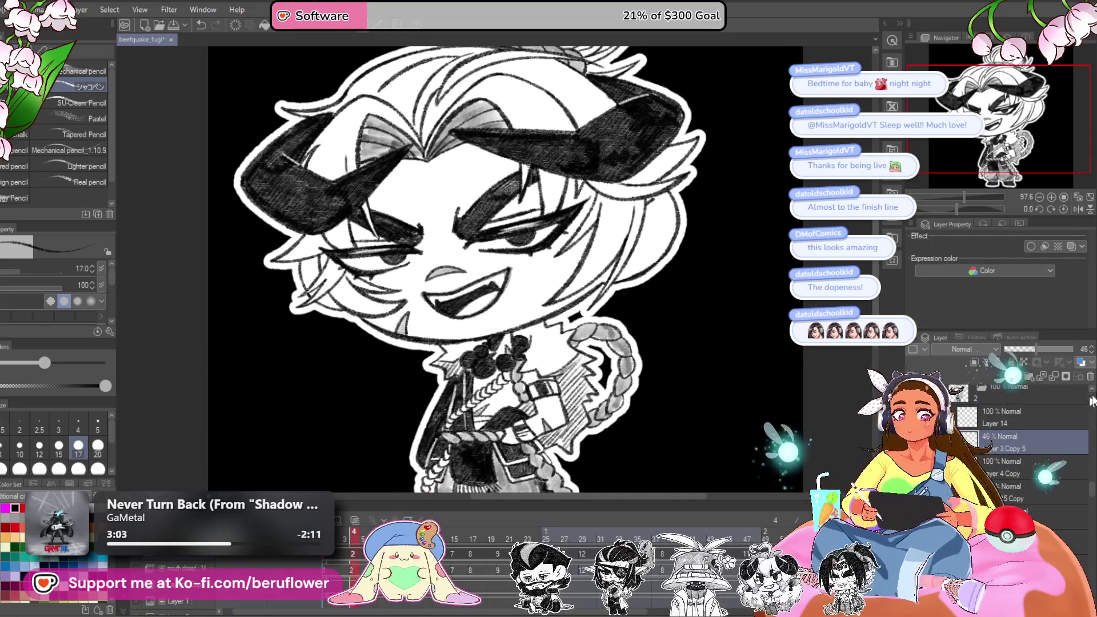
left_click(1088, 378)
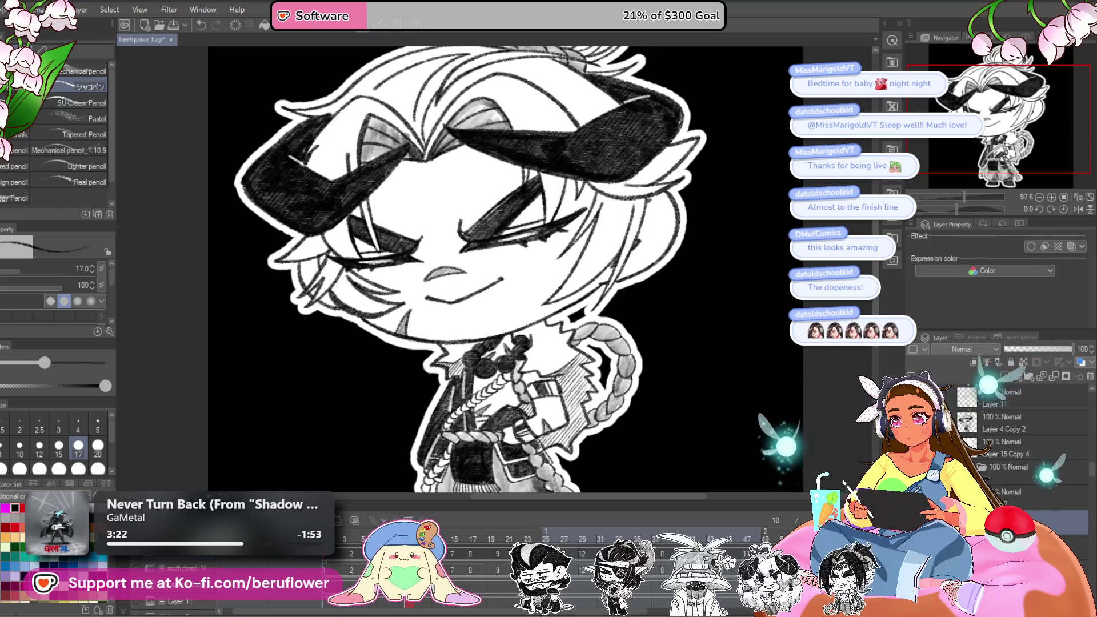
- Go to frame 20 and place the grey grin guide over Layer 4 Copy 4's smirk
left_click_drag(437, 534, 501, 533)
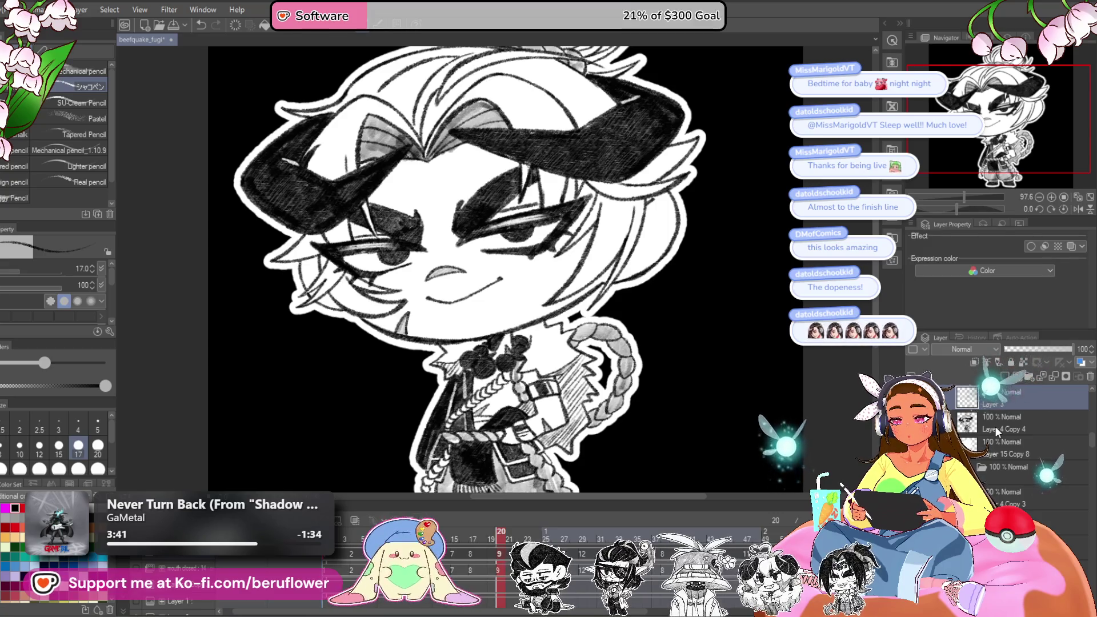
left_click(476, 540)
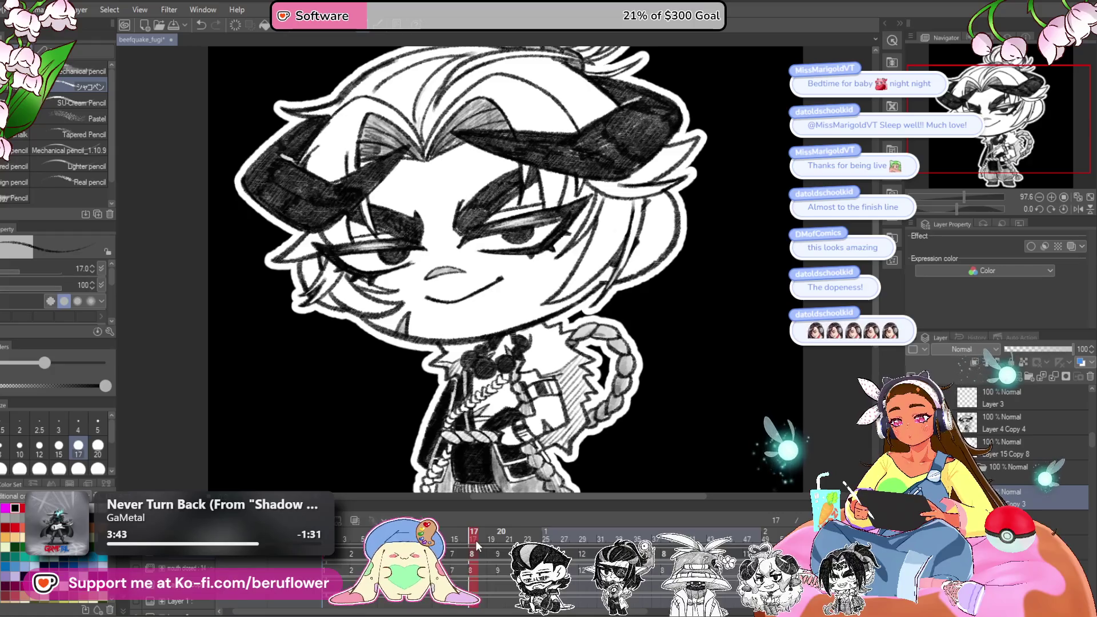
left_click(497, 537)
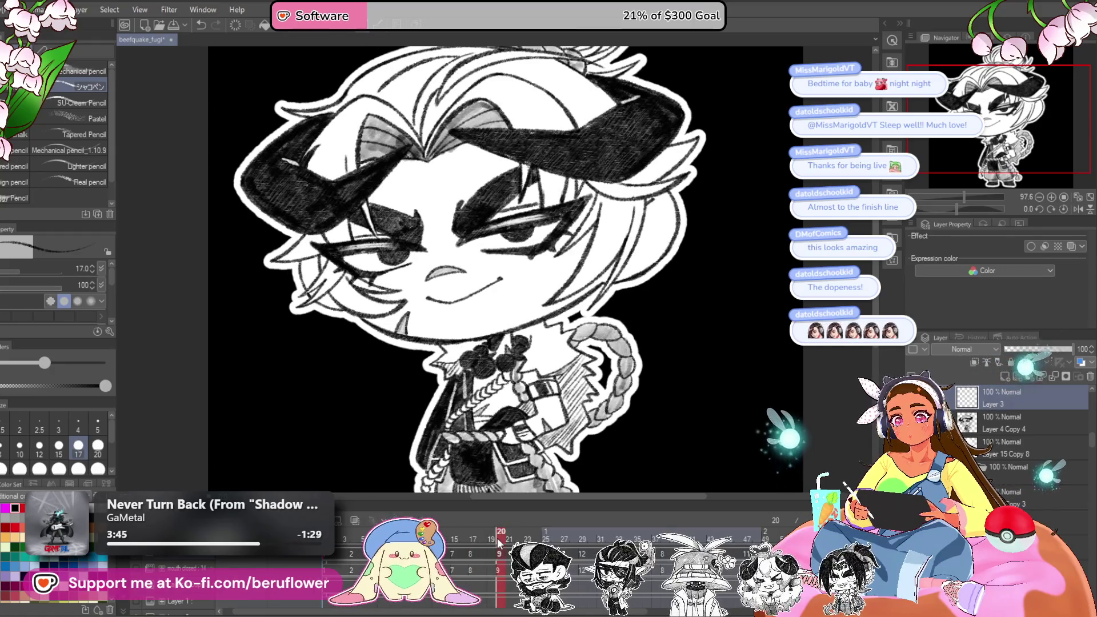
left_click(999, 424)
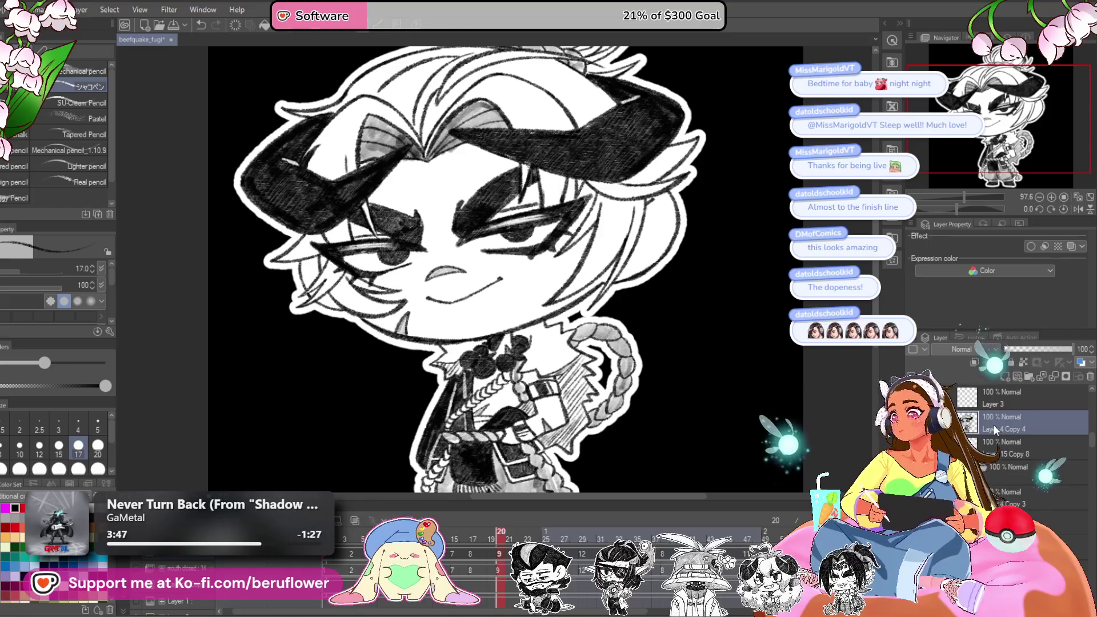
key("ctrl+z")
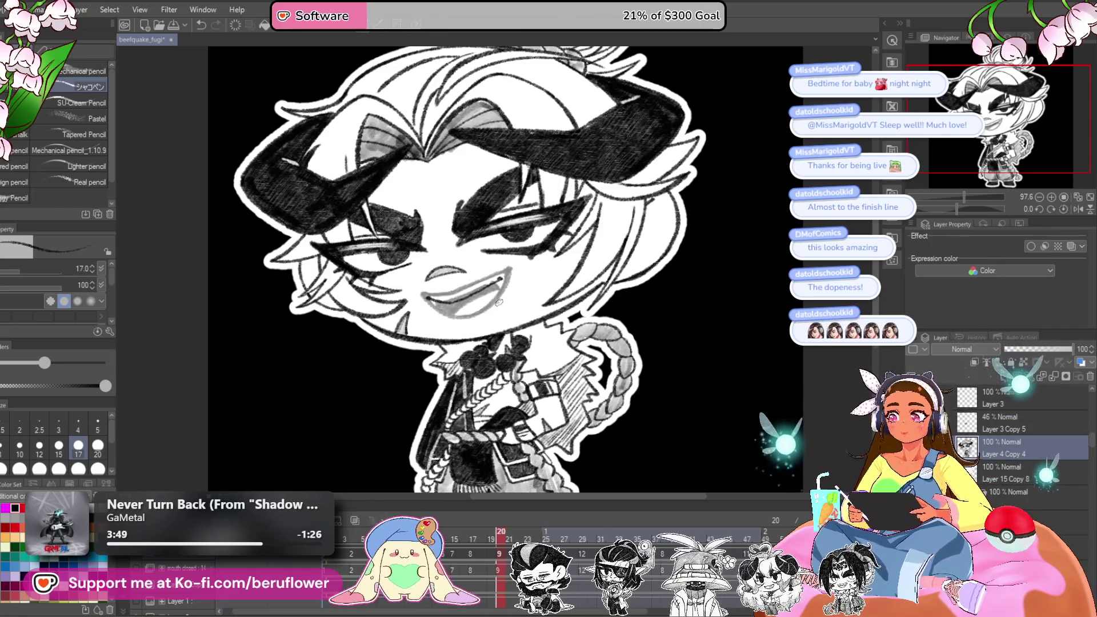
scroll(499, 302, "up", 5)
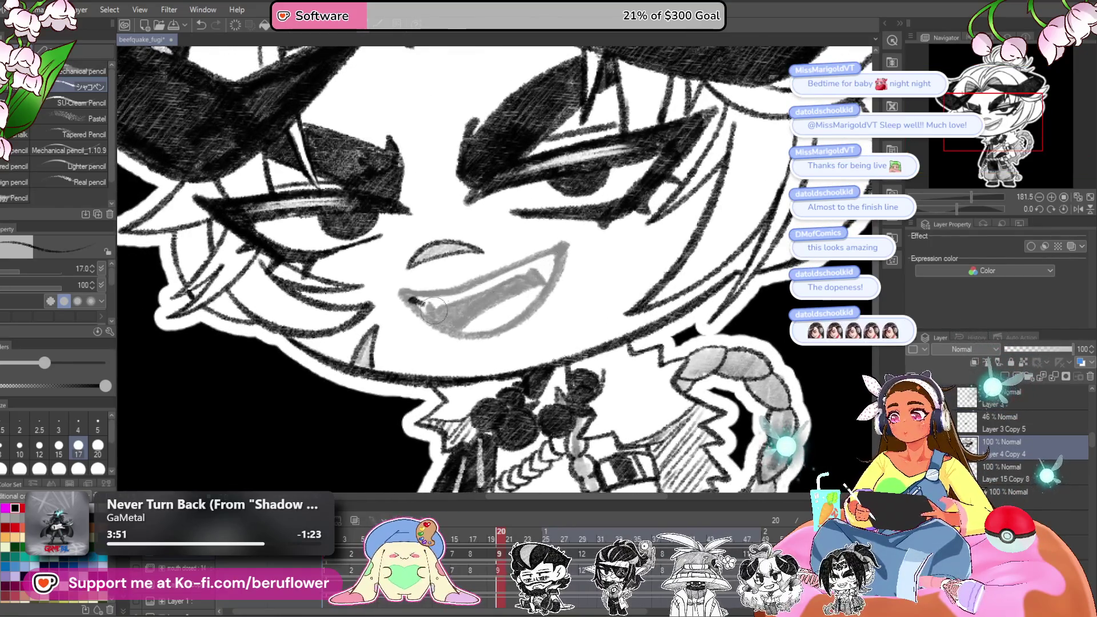
scroll(446, 318, "up", 4)
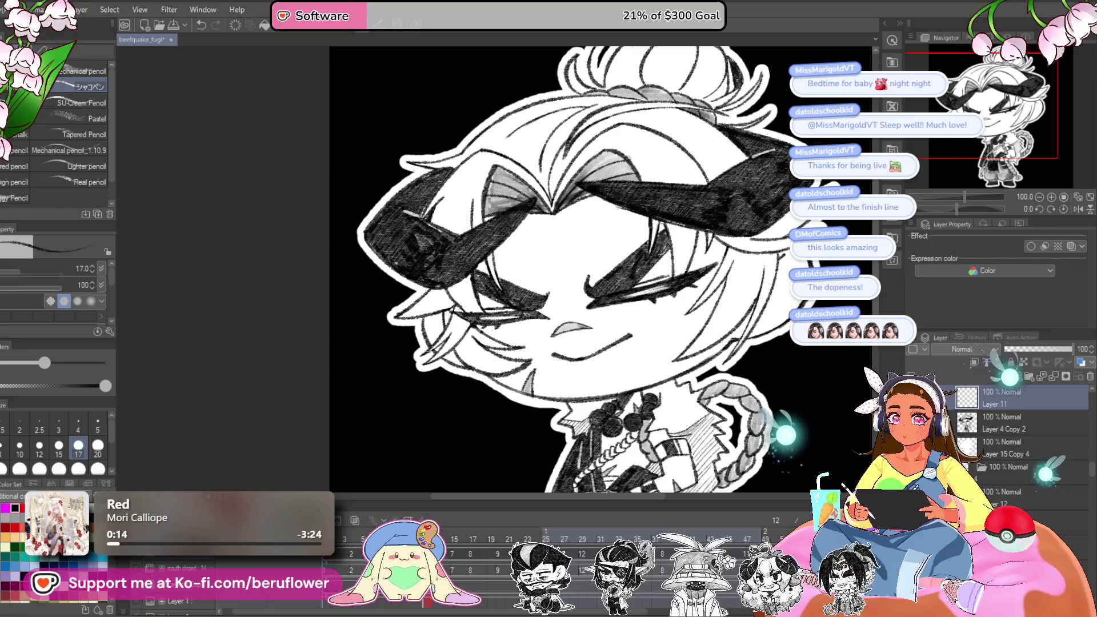
- Paste the grey grin guide over Layer 4 Copy 2 and erase its old mouth line
scroll(967, 427, "up", 1)
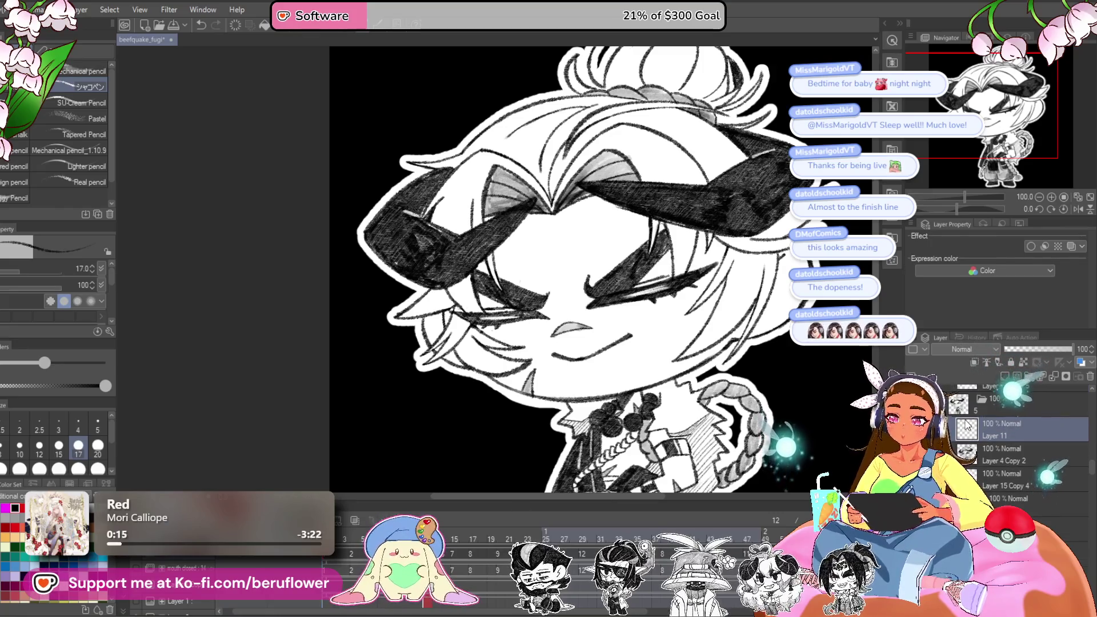
left_click(1003, 463)
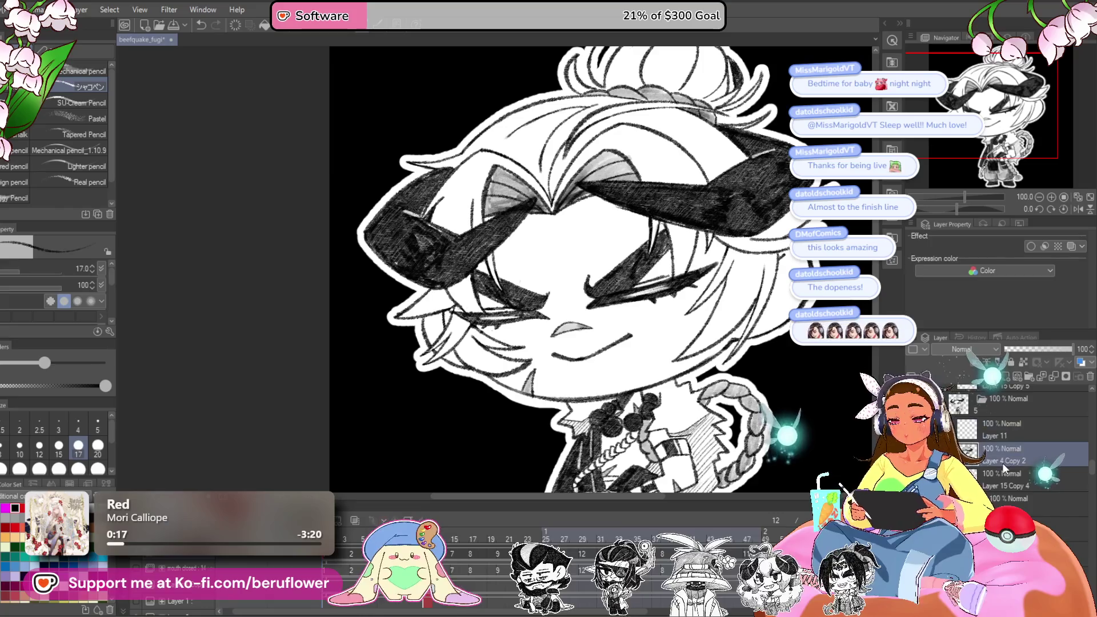
key("ctrl+v")
left_click(1000, 475)
scroll(613, 378, "up", 5)
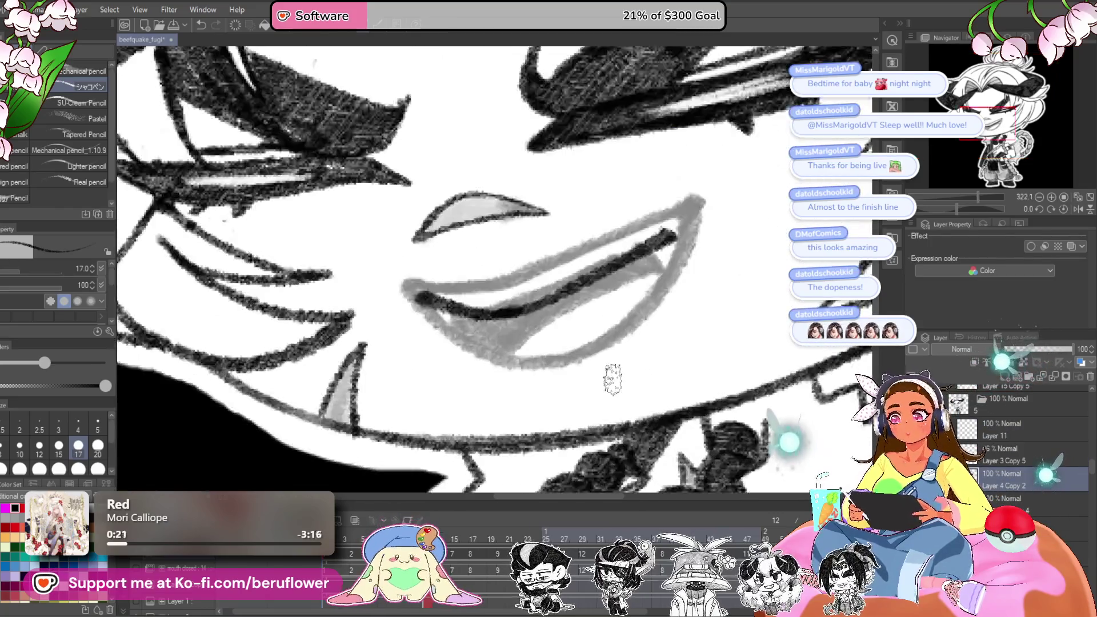
mouse_move(678, 235)
left_mouse_down()
mouse_move(463, 303)
mouse_move(417, 289)
left_mouse_up()
left_click_drag(626, 313, 672, 333)
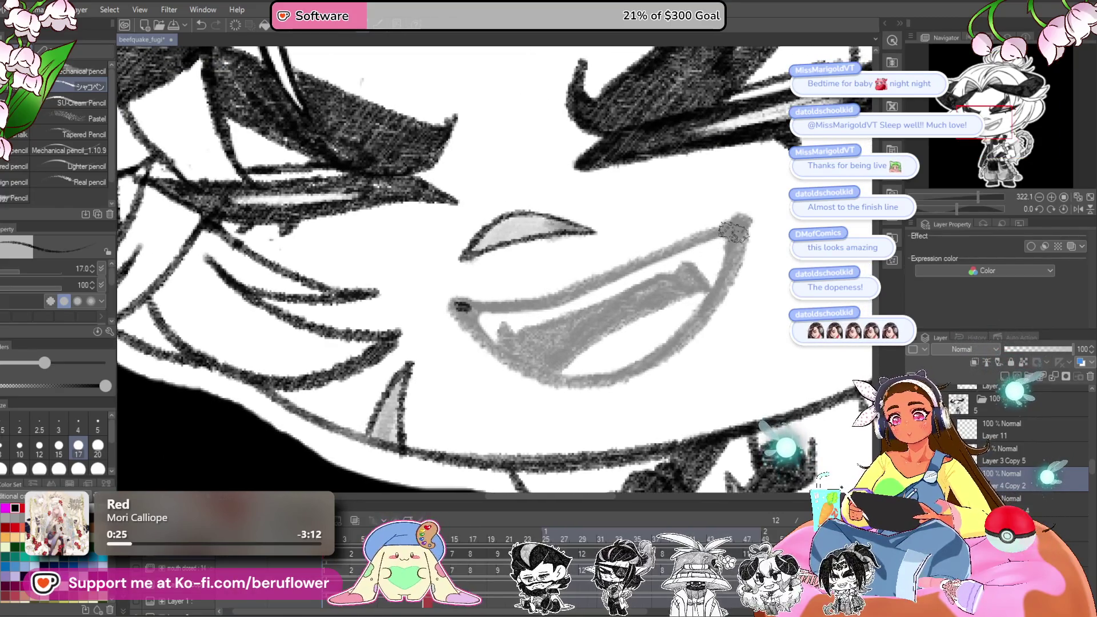
- Ink the grin's upper, right and lower-left edges with the pencil over the guide
left_click_drag(737, 224, 557, 302)
mouse_move(668, 289)
left_mouse_down()
mouse_move(723, 297)
mouse_move(605, 217)
mouse_move(558, 278)
mouse_move(543, 337)
left_mouse_up()
key("ctrl+shift+r")
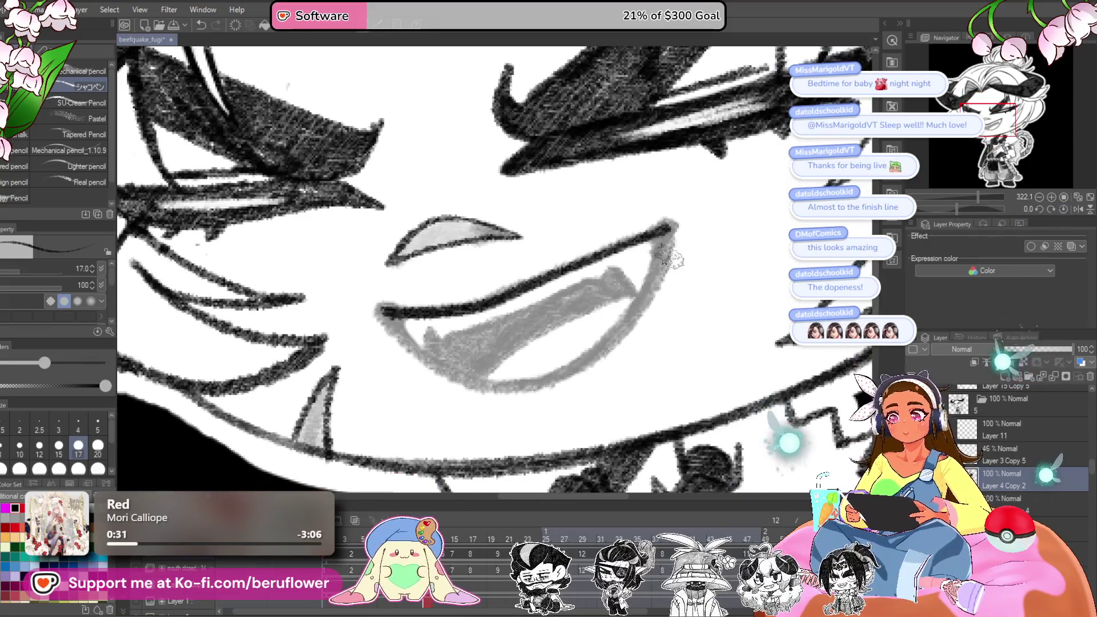
left_click_drag(660, 252, 613, 340)
mouse_move(386, 309)
left_mouse_down()
mouse_move(403, 340)
mouse_move(450, 375)
mouse_move(504, 390)
left_mouse_up()
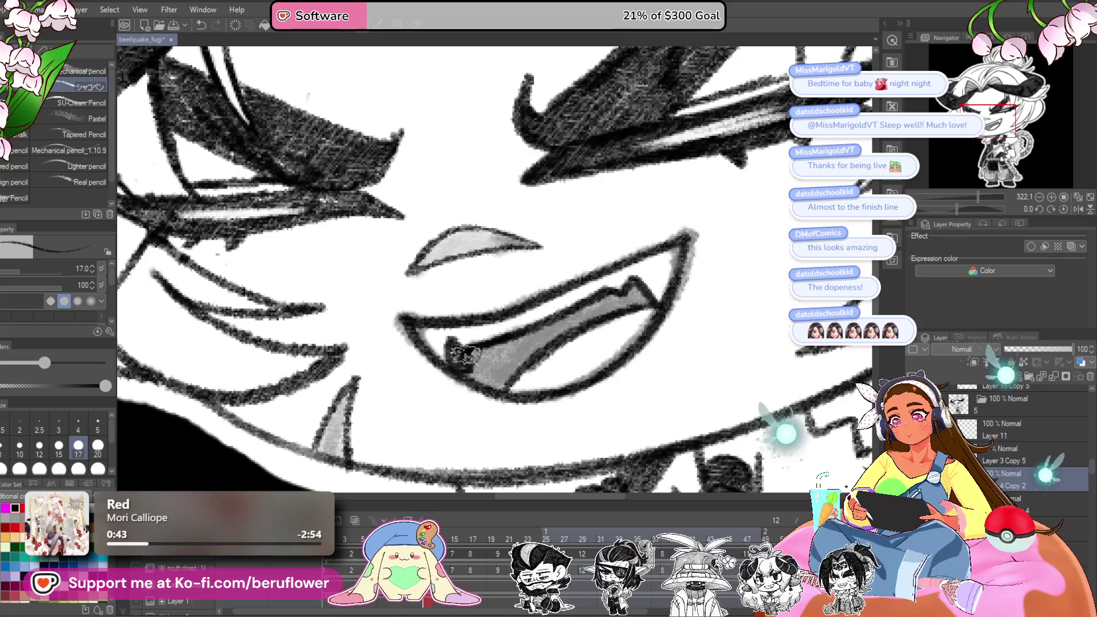
left_click_drag(578, 361, 621, 357)
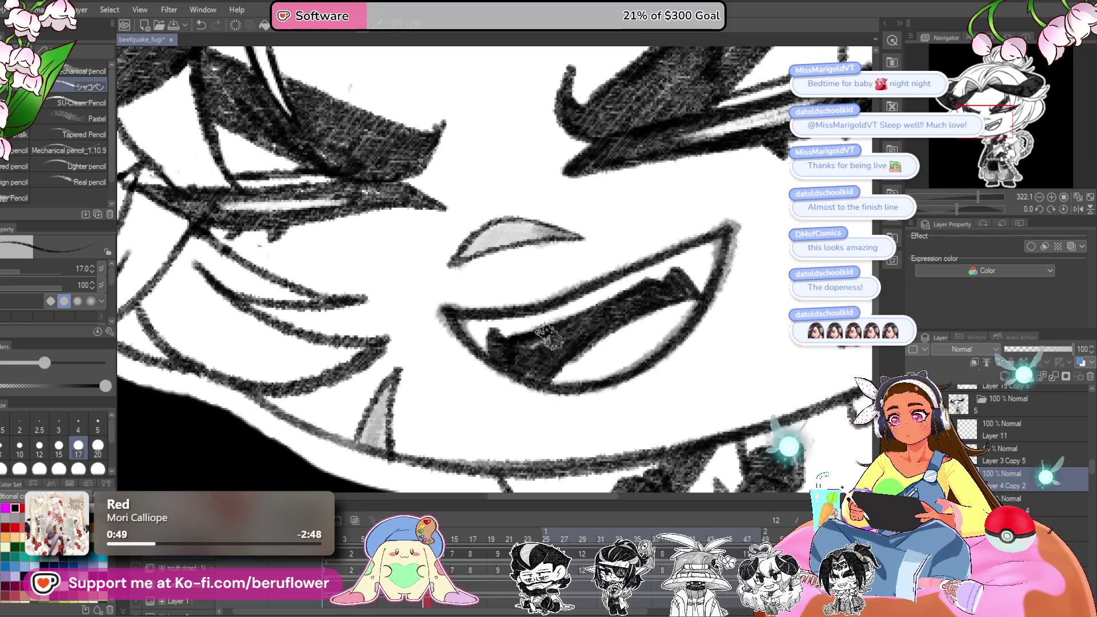
left_click_drag(778, 350, 762, 357)
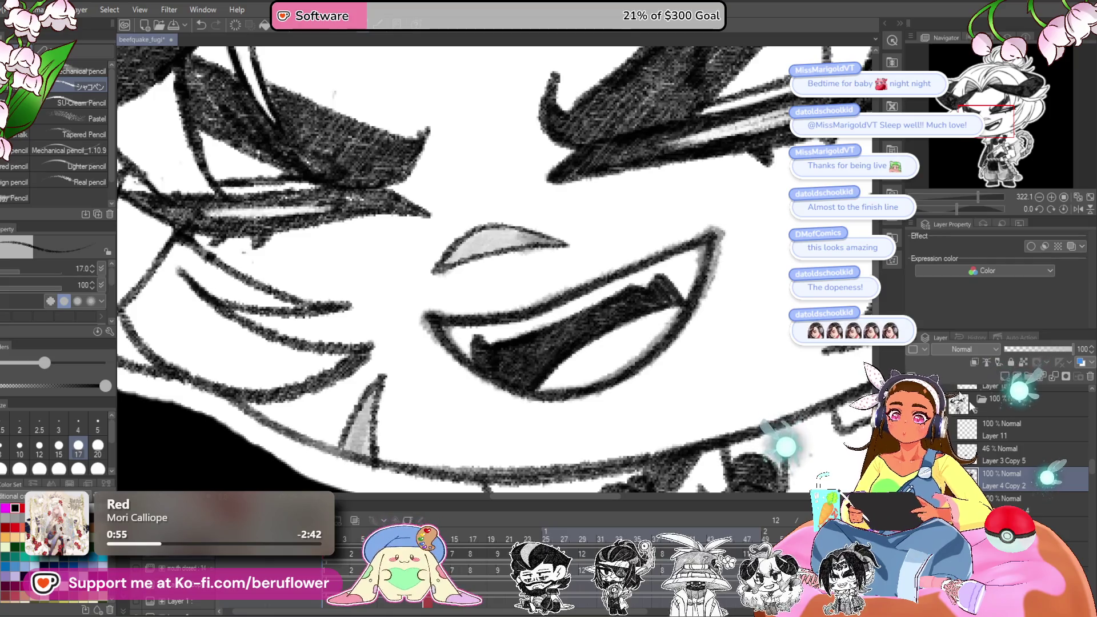
- Delete the grey grin guide layer and scrub the timeline to another frame
left_click(1037, 454)
left_click(1083, 380)
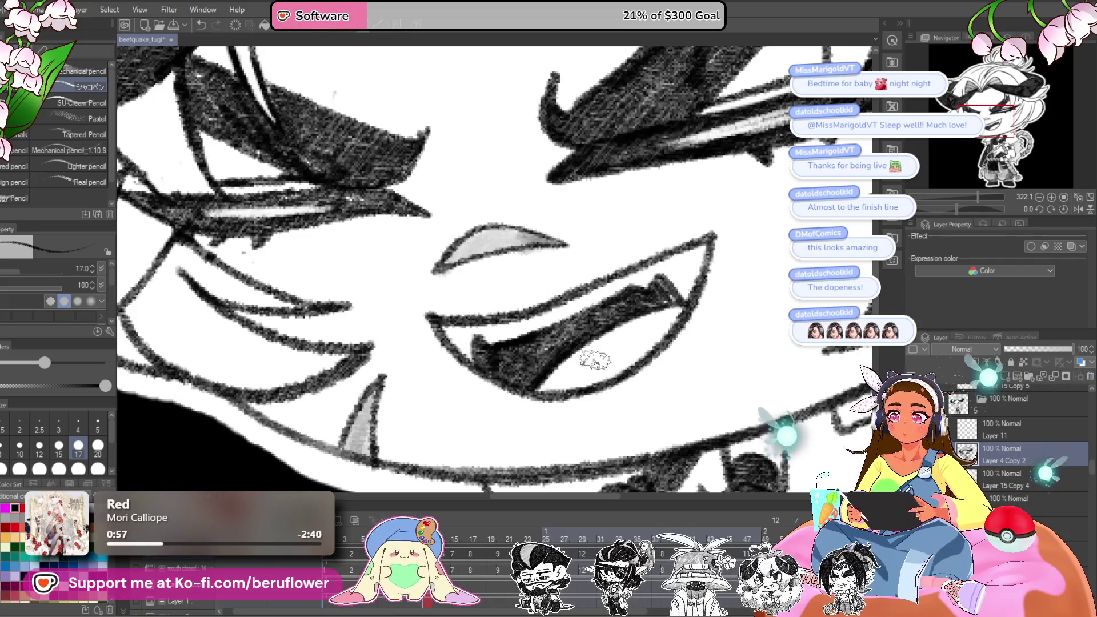
scroll(595, 360, "down", 6)
scroll(595, 360, "up", 2)
left_click_drag(418, 548, 336, 549)
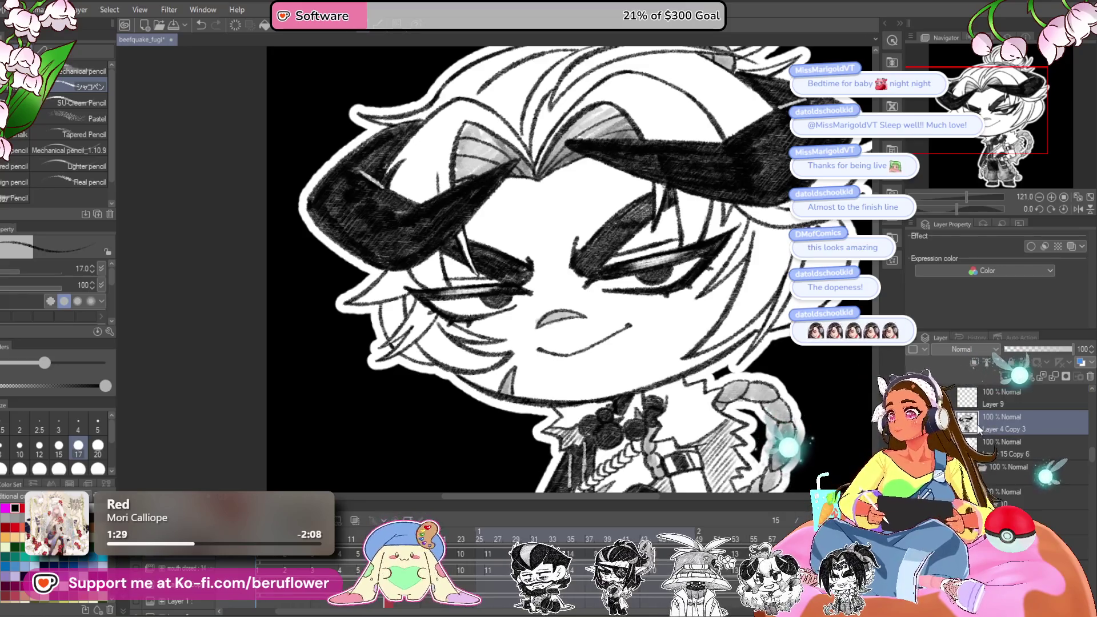
- On Layer 4 Copy 3, ink the lower lip corner to corner and darken the upper lip line
key("ctrl+plus")
key("ctrl+plus")
left_click(984, 440)
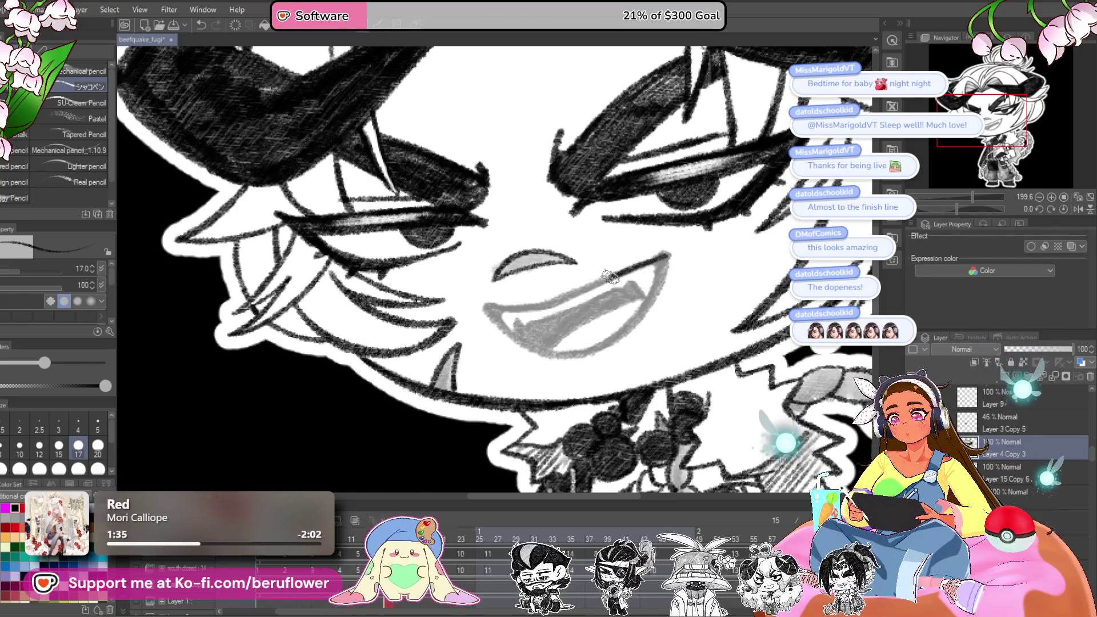
key("ctrl+plus")
key("ctrl+plus")
key("ctrl+plus")
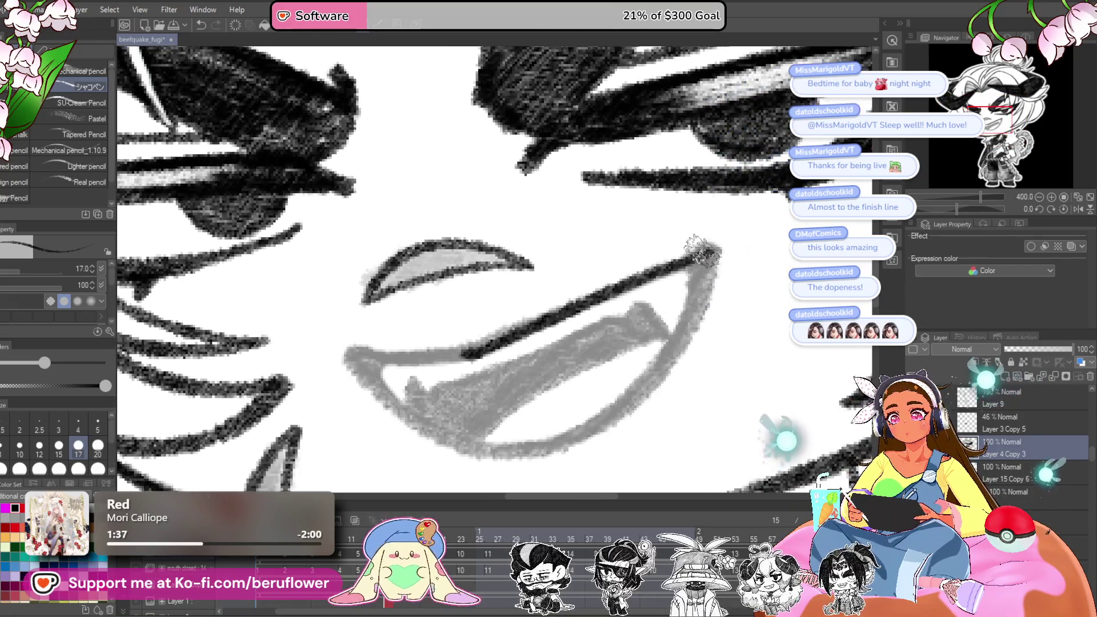
mouse_move(695, 256)
left_mouse_down()
mouse_move(664, 348)
mouse_move(606, 414)
left_mouse_up()
mouse_move(529, 451)
left_mouse_down()
mouse_move(420, 421)
mouse_move(355, 368)
left_mouse_up()
left_click_drag(429, 348, 634, 297)
left_click_drag(567, 307, 420, 327)
left_click_drag(697, 274, 723, 310)
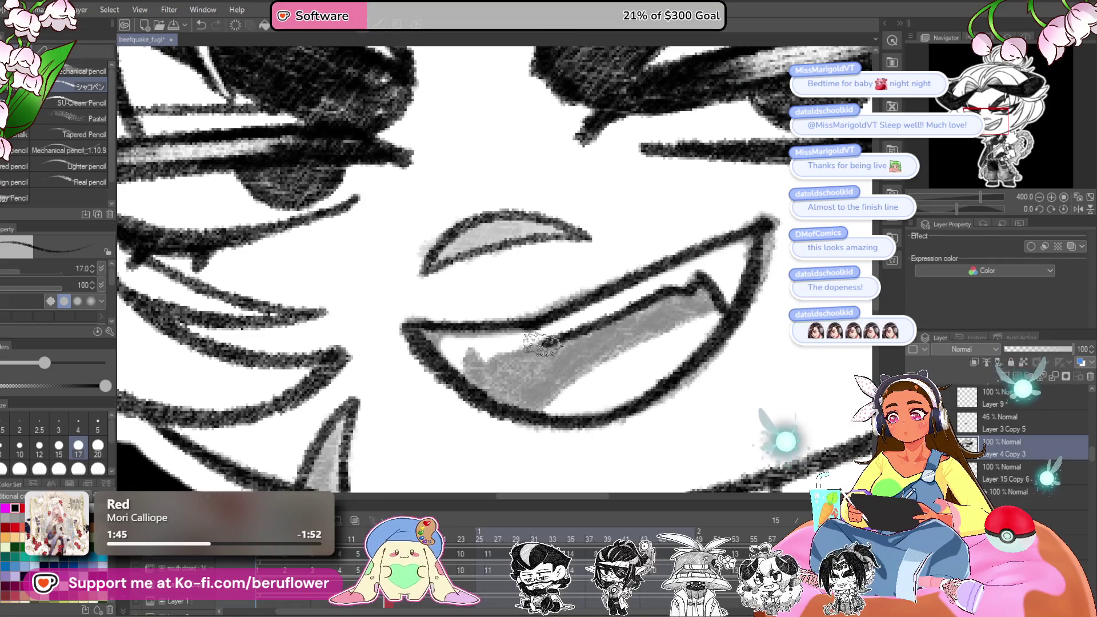
left_click_drag(643, 376, 637, 366)
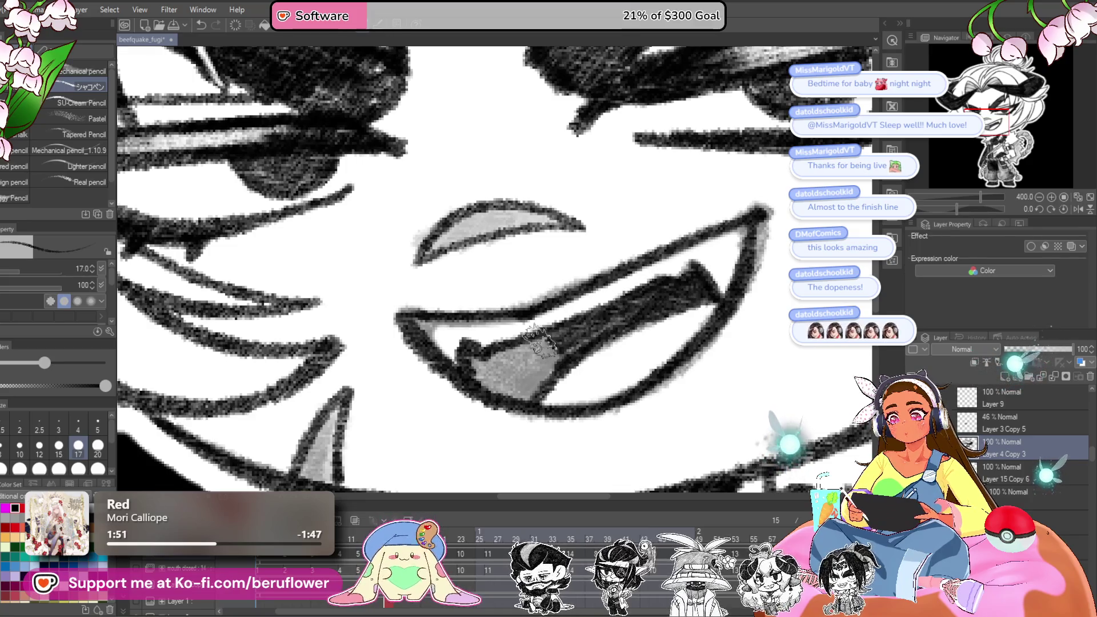
left_click_drag(540, 342, 558, 327)
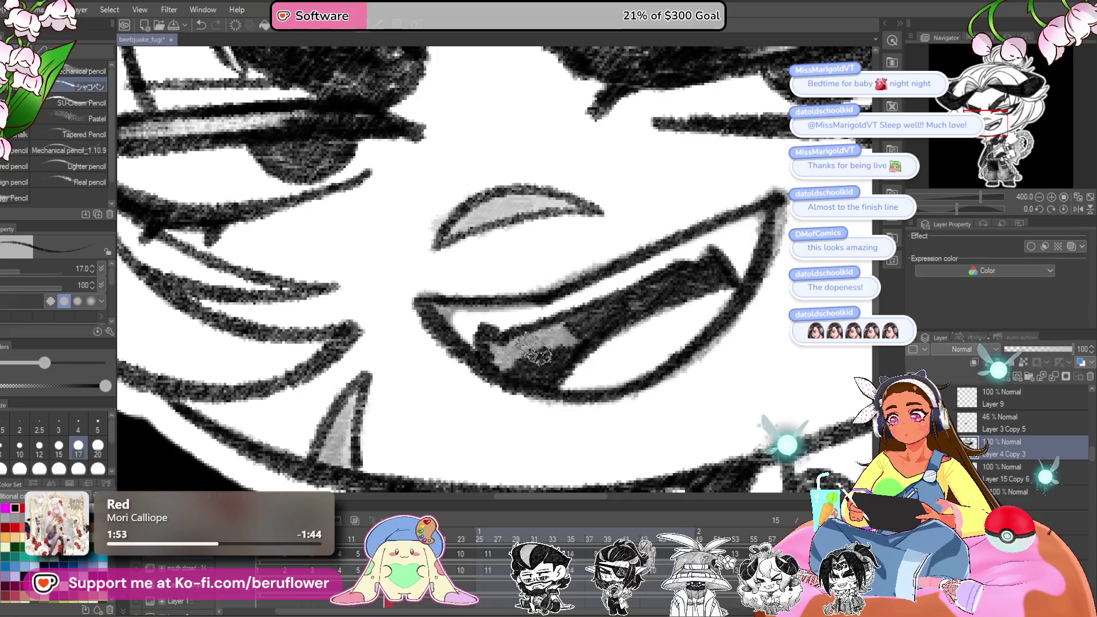
- Zoom out and drag the faint 46% sketch layer to the trash
scroll(555, 349, "down", 3)
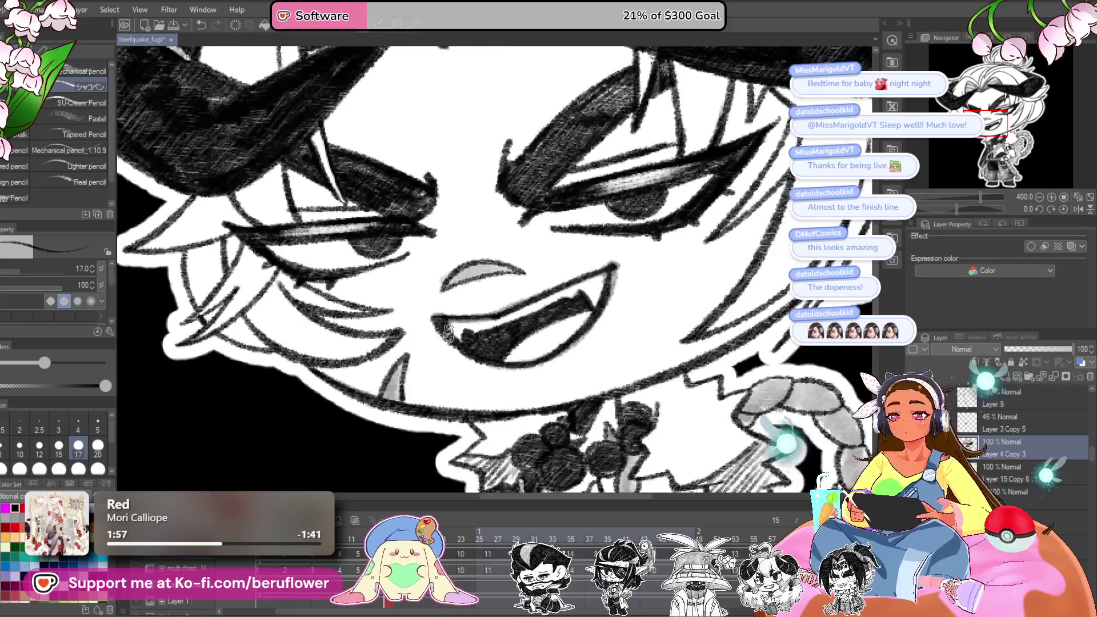
scroll(447, 332, "down", 5)
scroll(447, 331, "up", 2)
left_click_drag(1006, 423, 1090, 378)
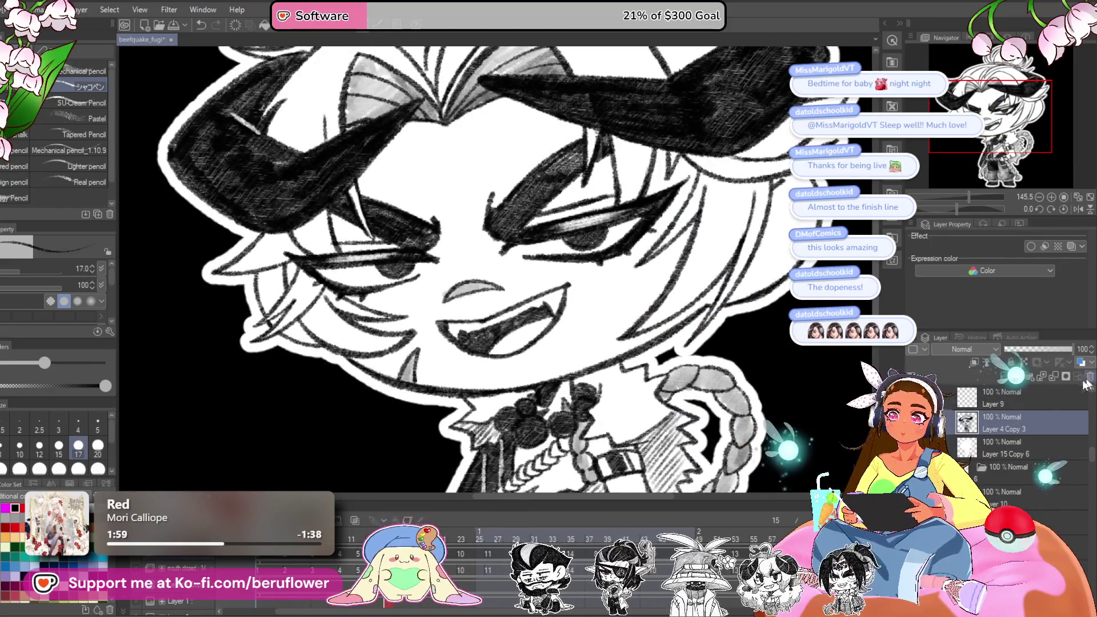
left_click_drag(514, 286, 566, 257)
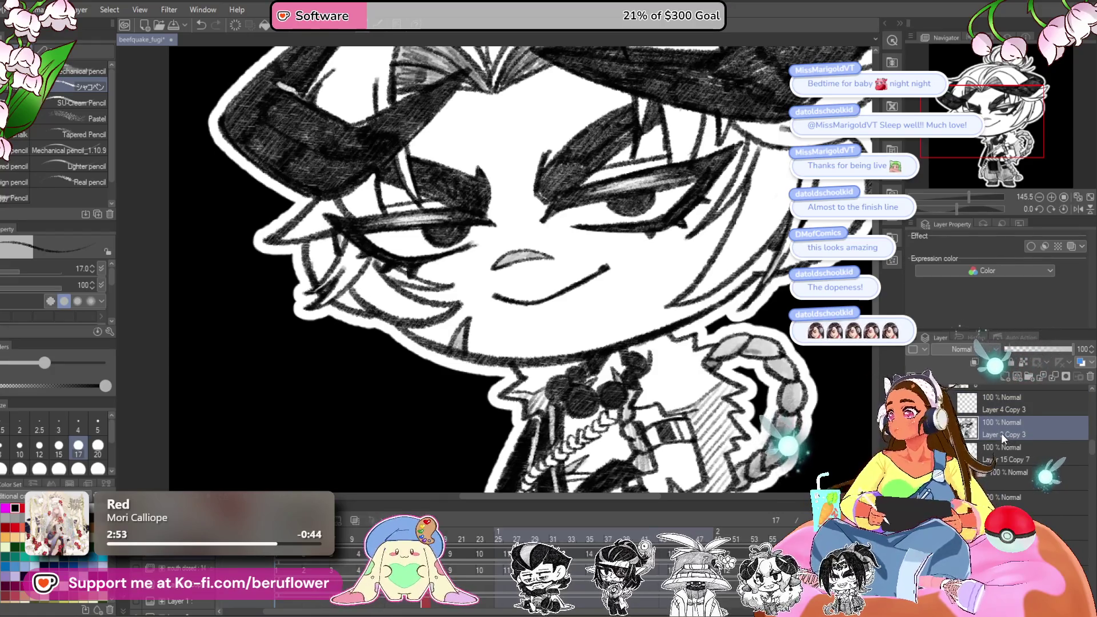
- Erase the closed-smile line, ink the open mouth's right side, and darken the interior by the left fang
scroll(660, 240, "up", 4)
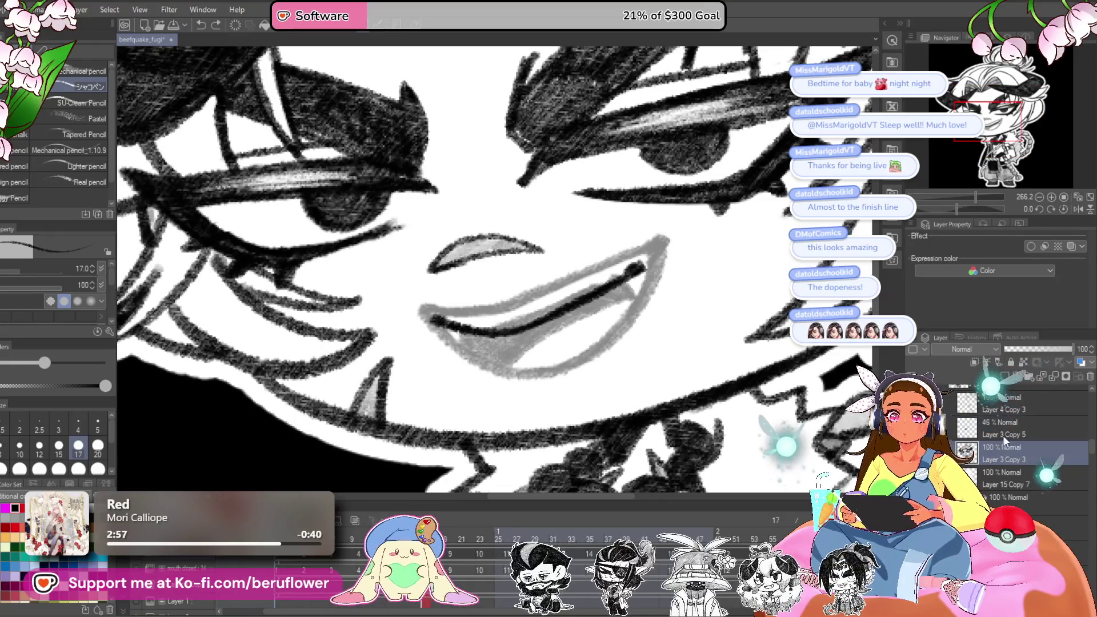
left_click_drag(664, 284, 615, 359)
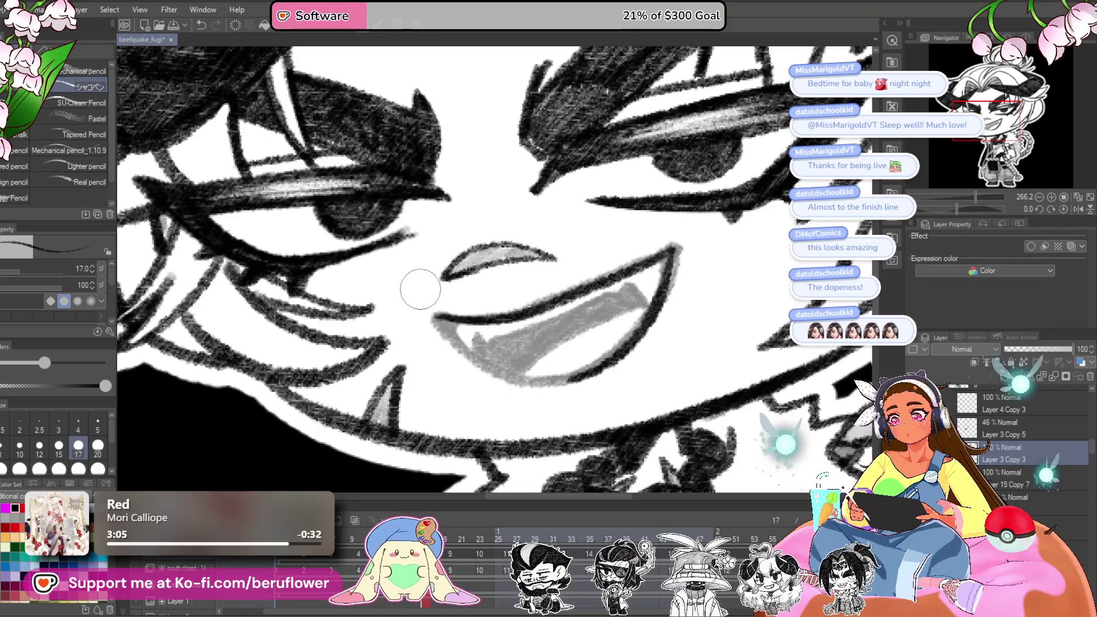
left_click_drag(673, 252, 438, 314)
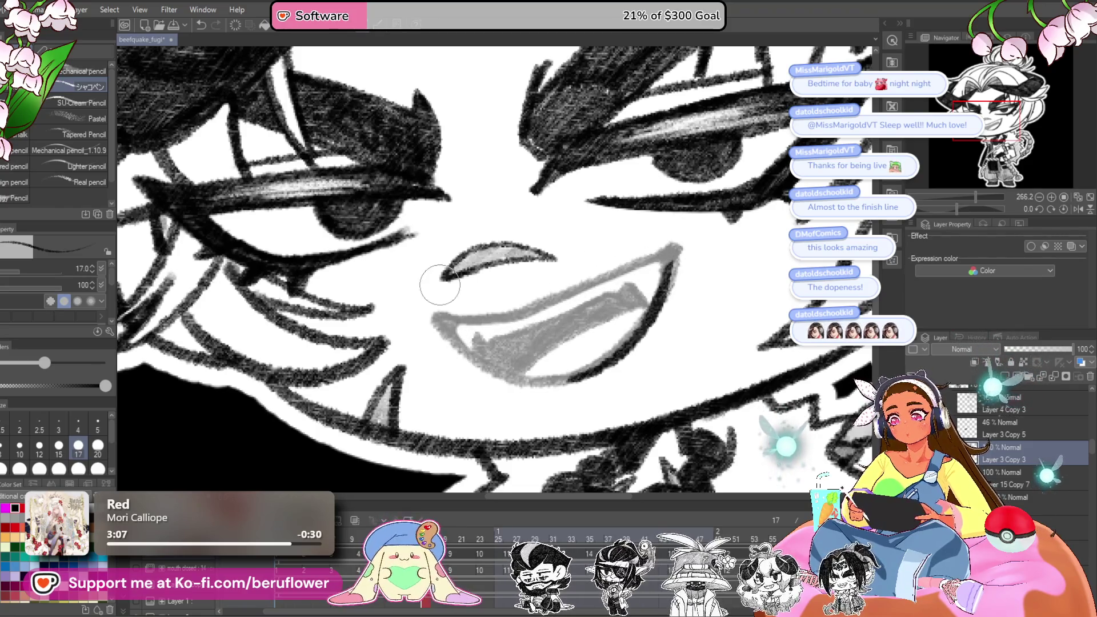
left_click_drag(675, 239, 703, 288)
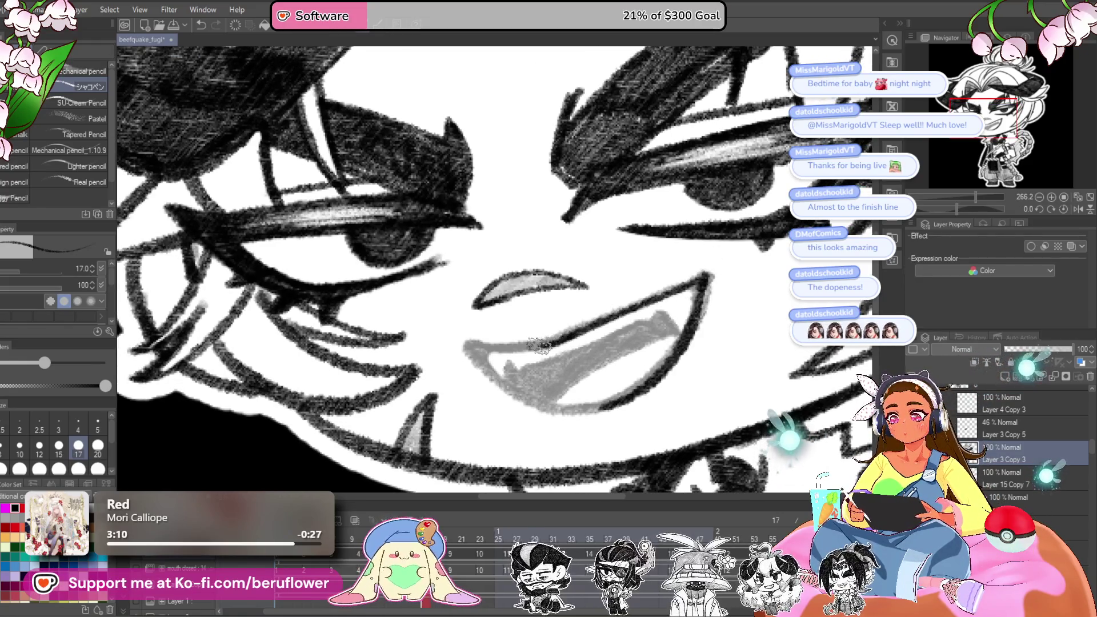
left_click_drag(607, 304, 600, 287)
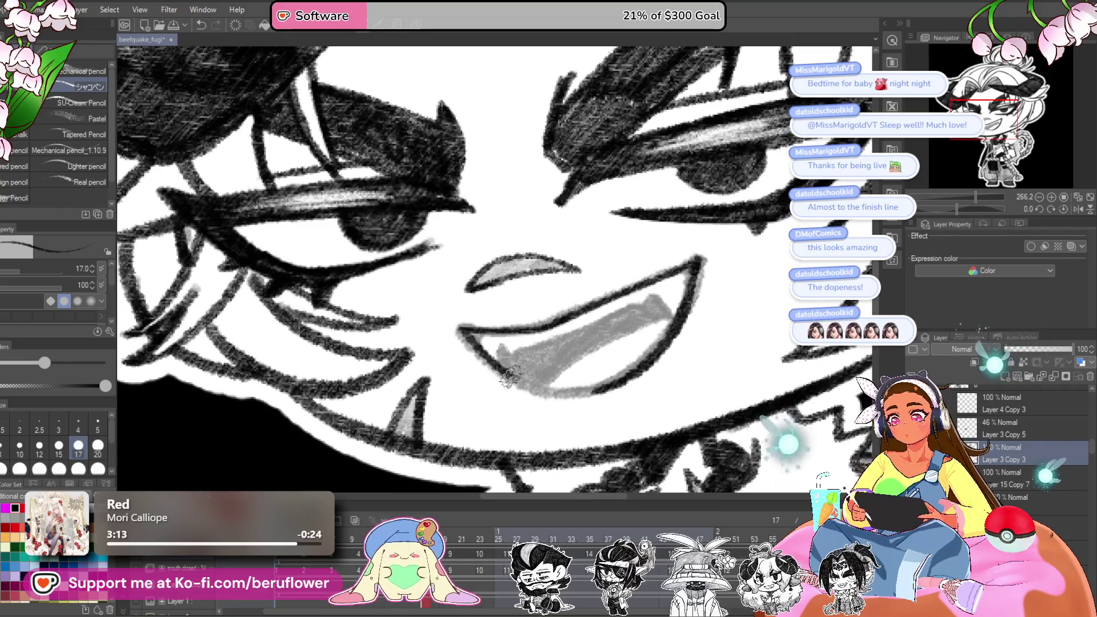
left_click_drag(637, 288, 639, 295)
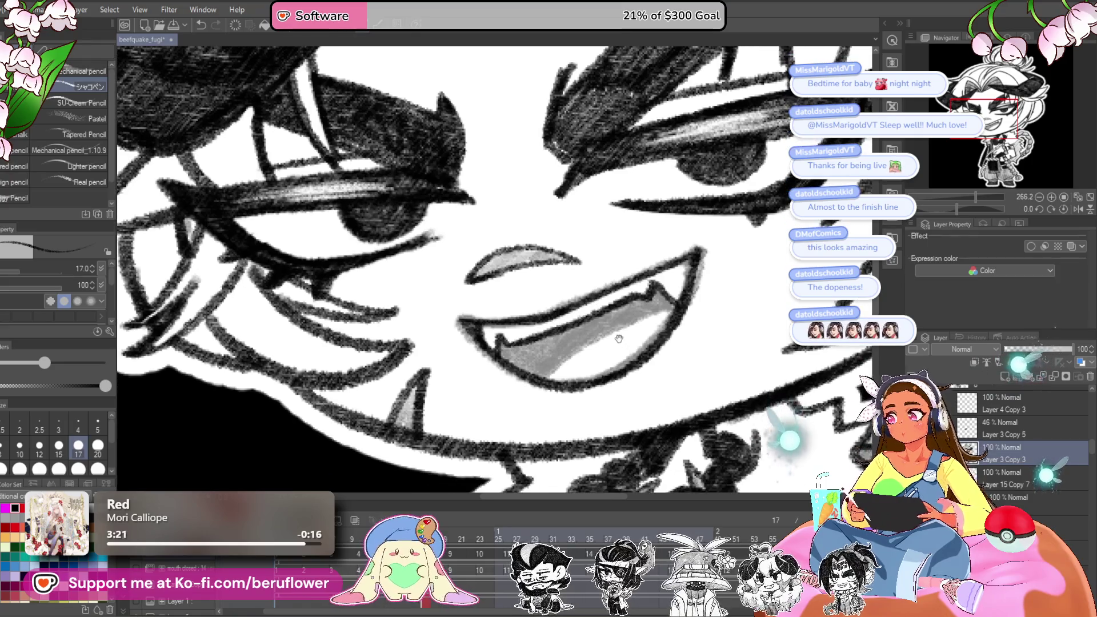
mouse_move(503, 358)
left_mouse_down()
mouse_move(514, 342)
mouse_move(503, 360)
mouse_move(578, 377)
left_mouse_up()
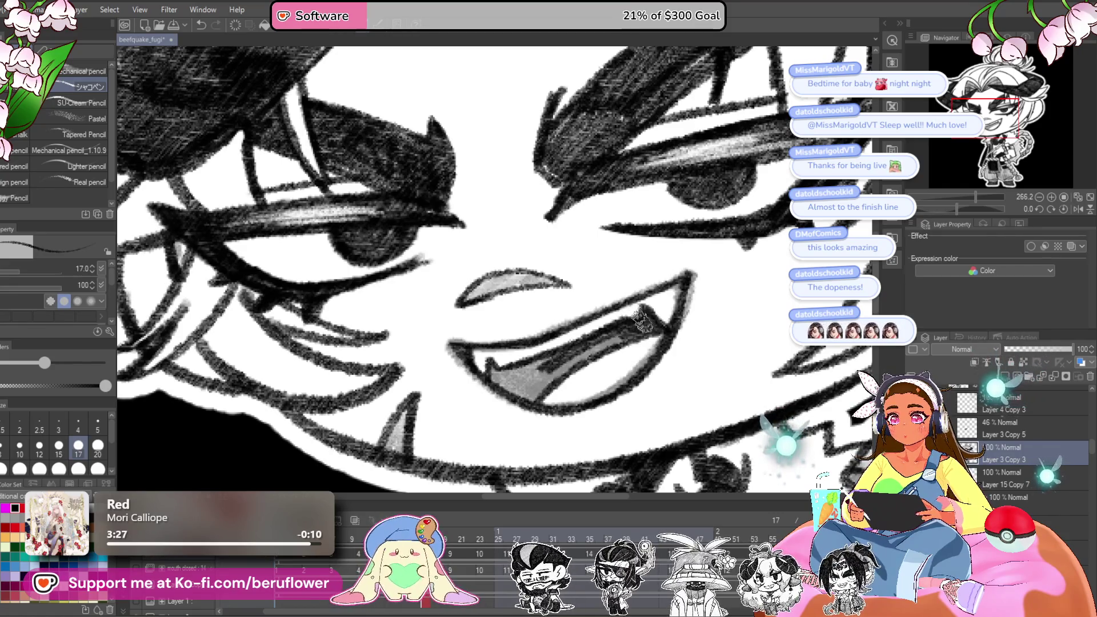
left_click_drag(535, 397, 493, 377)
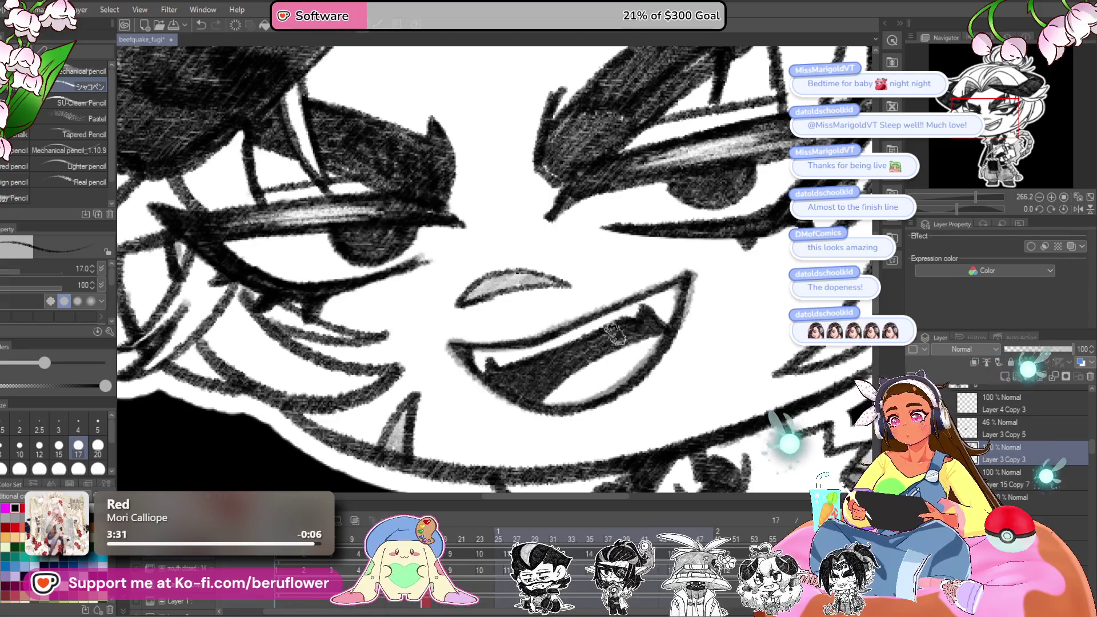
scroll(563, 358, "down", 5)
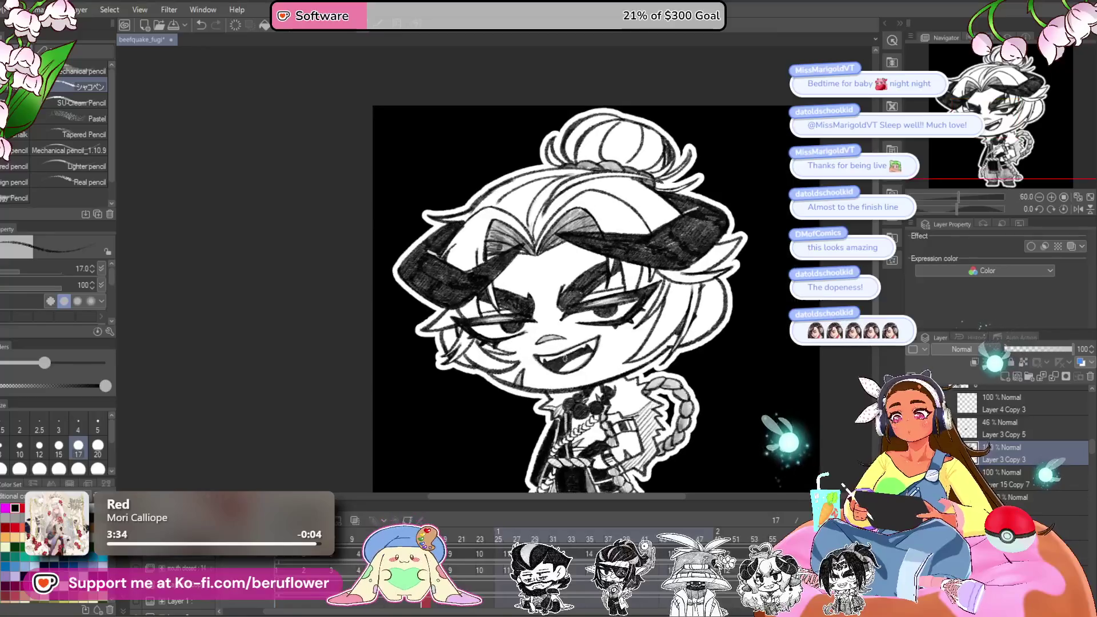
- Delete the 46% sketch layer, play back the animation, and show the grin sketch on frame 32
left_click(1018, 437)
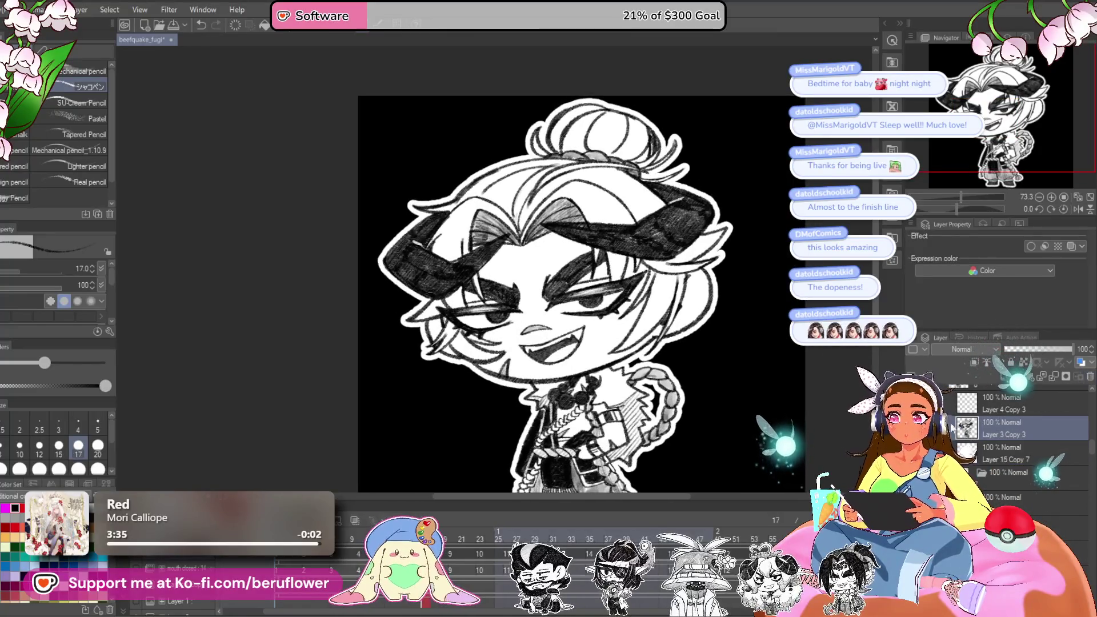
key("Delete")
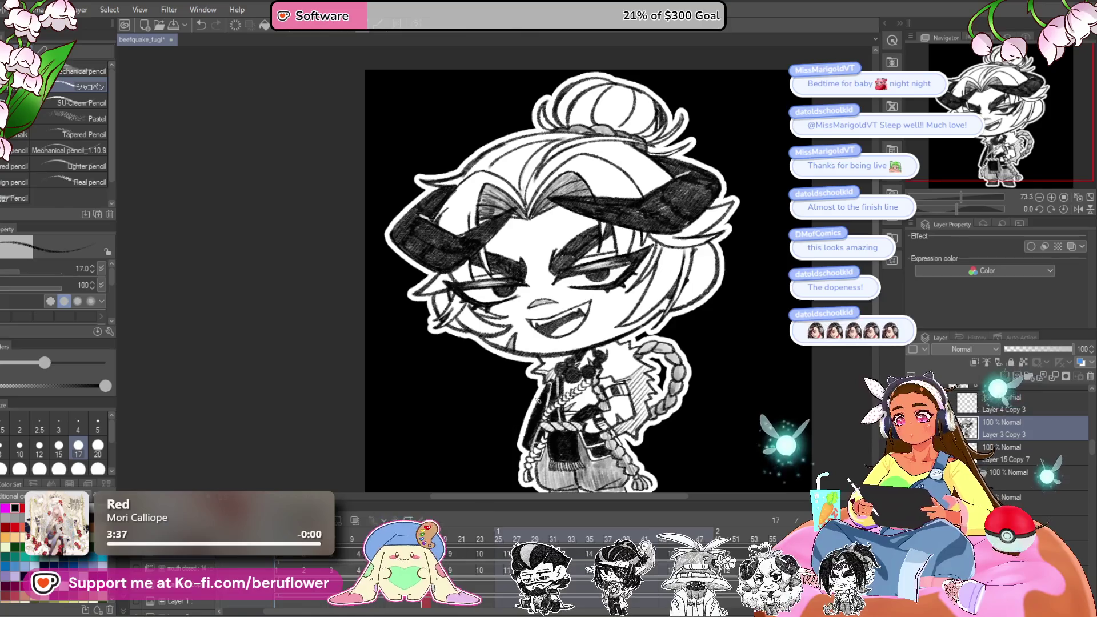
key("Return")
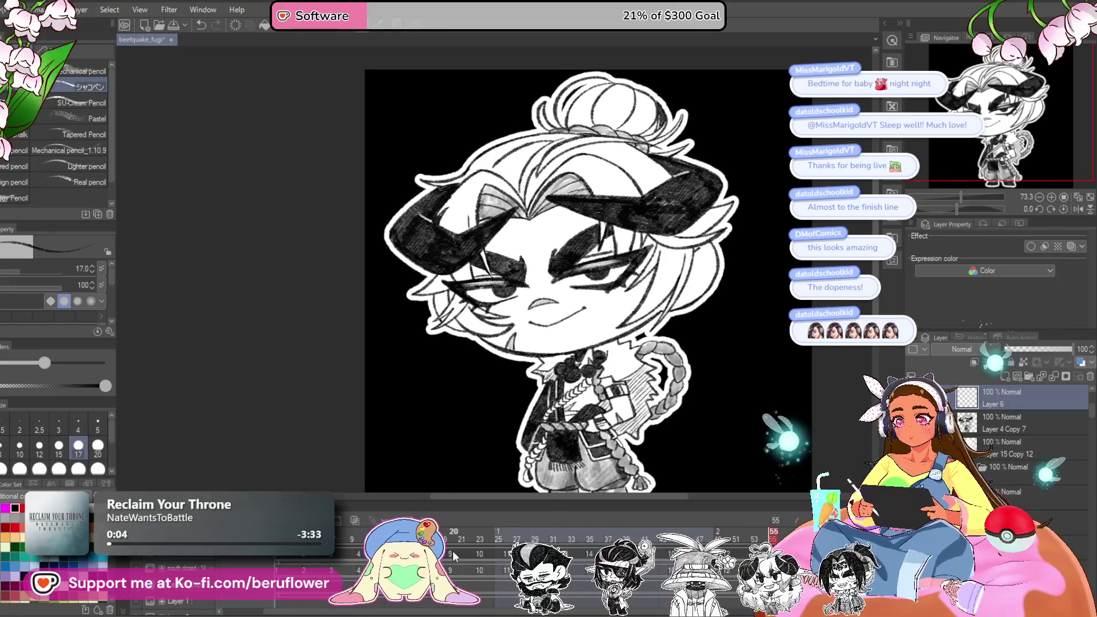
left_click(508, 558)
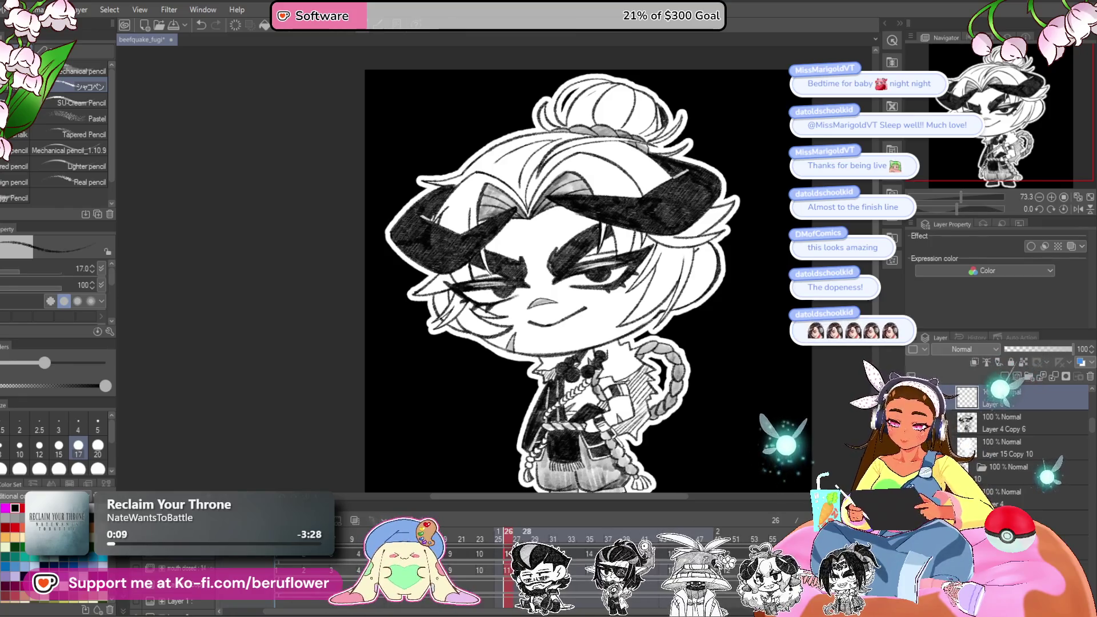
mouse_move(509, 533)
left_mouse_down()
mouse_move(488, 553)
mouse_move(596, 531)
left_mouse_up()
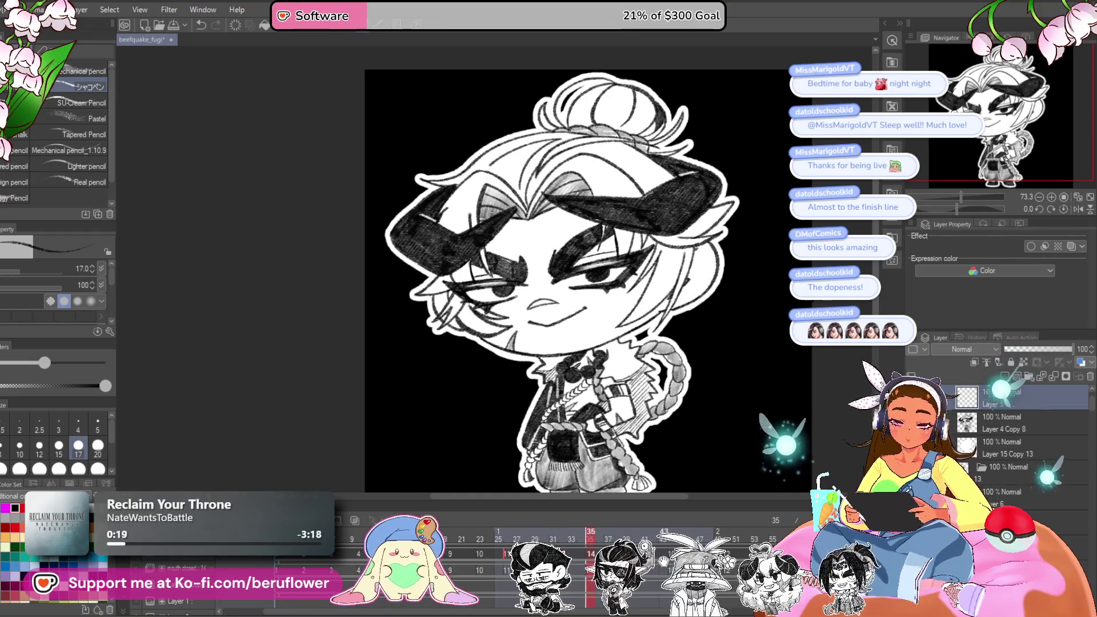
key("Left")
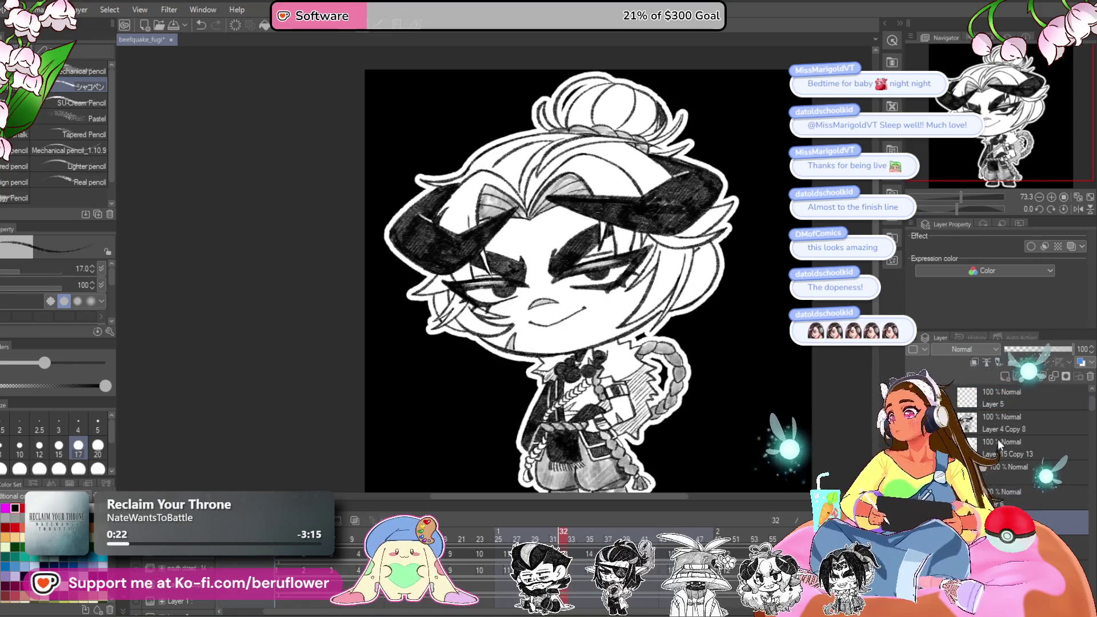
left_click(996, 469)
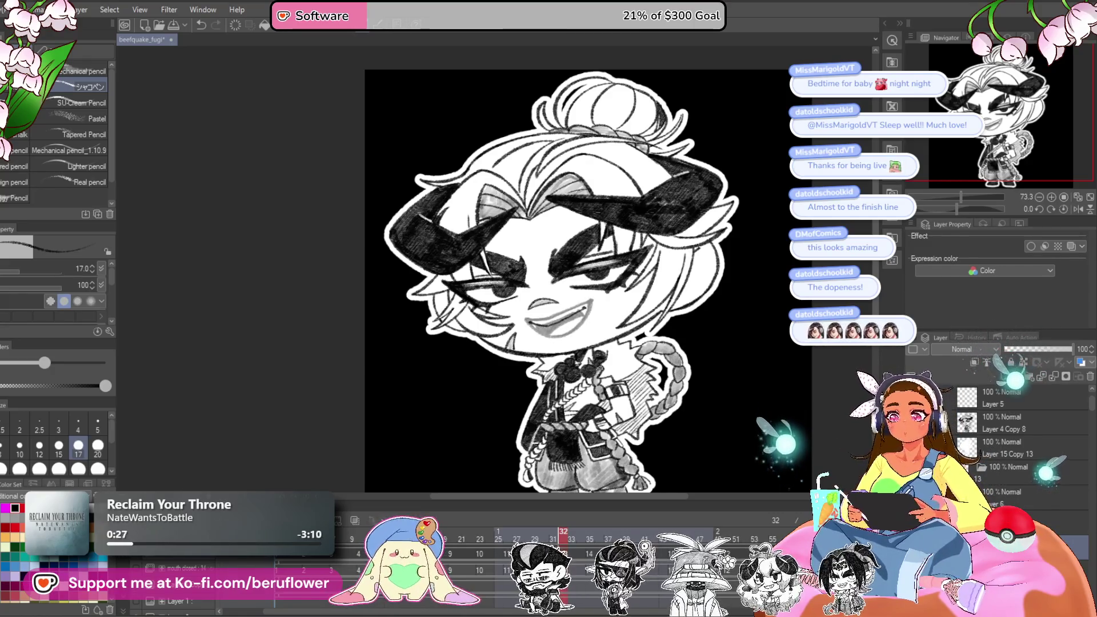
- Ink the lower and upper lines of the open grin, including its right side
scroll(638, 257, "up", 5)
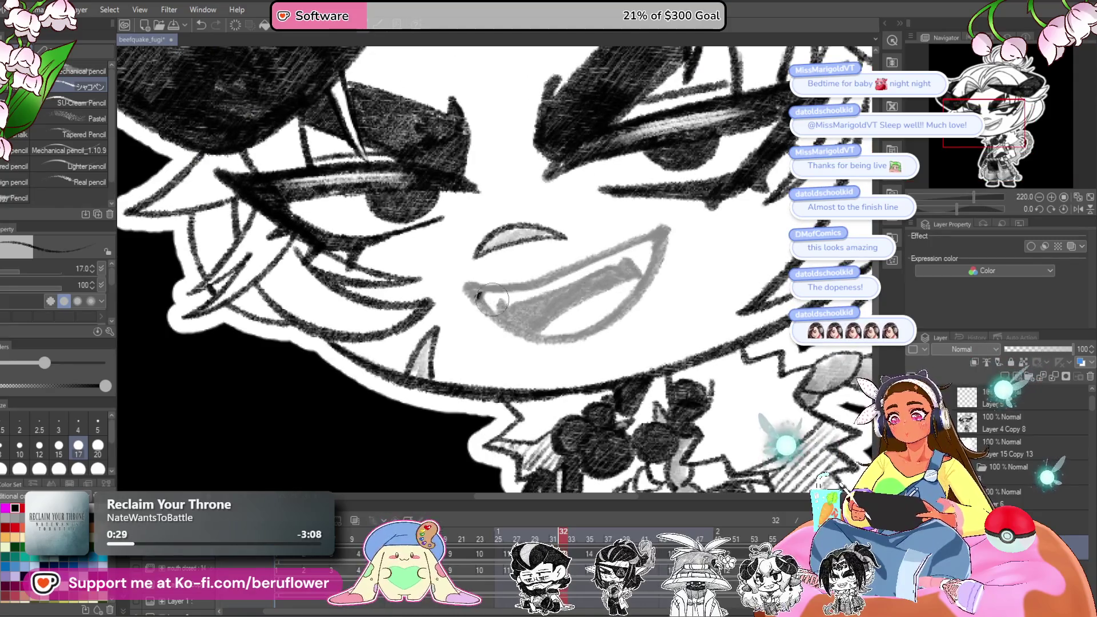
scroll(648, 233, "up", 2)
scroll(649, 233, "up", 2)
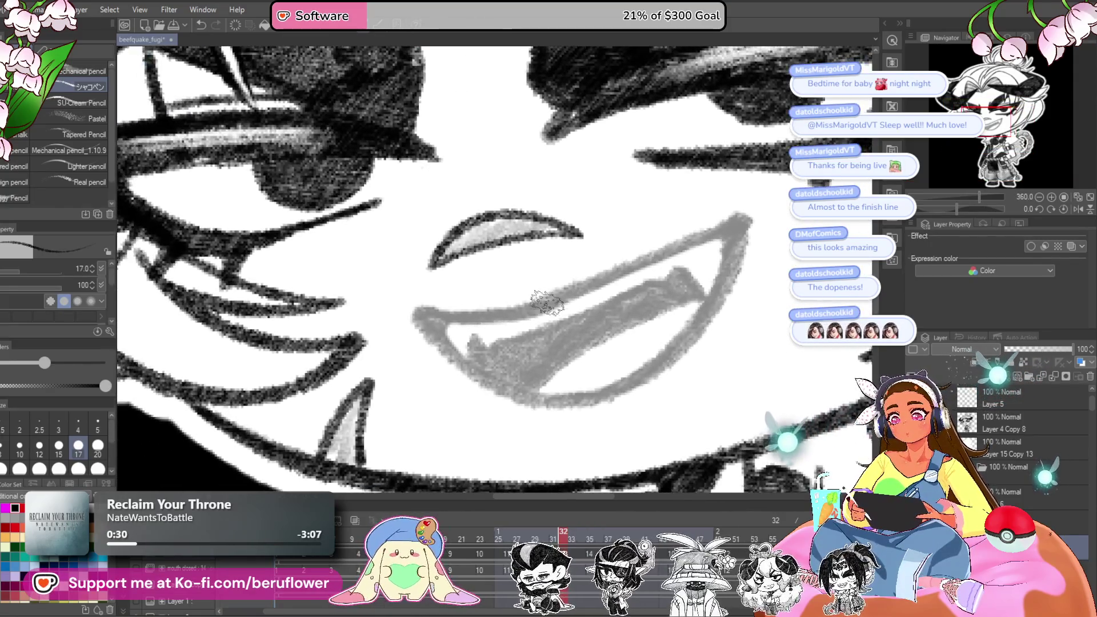
scroll(726, 229, "up", 2)
left_click_drag(731, 253, 738, 251)
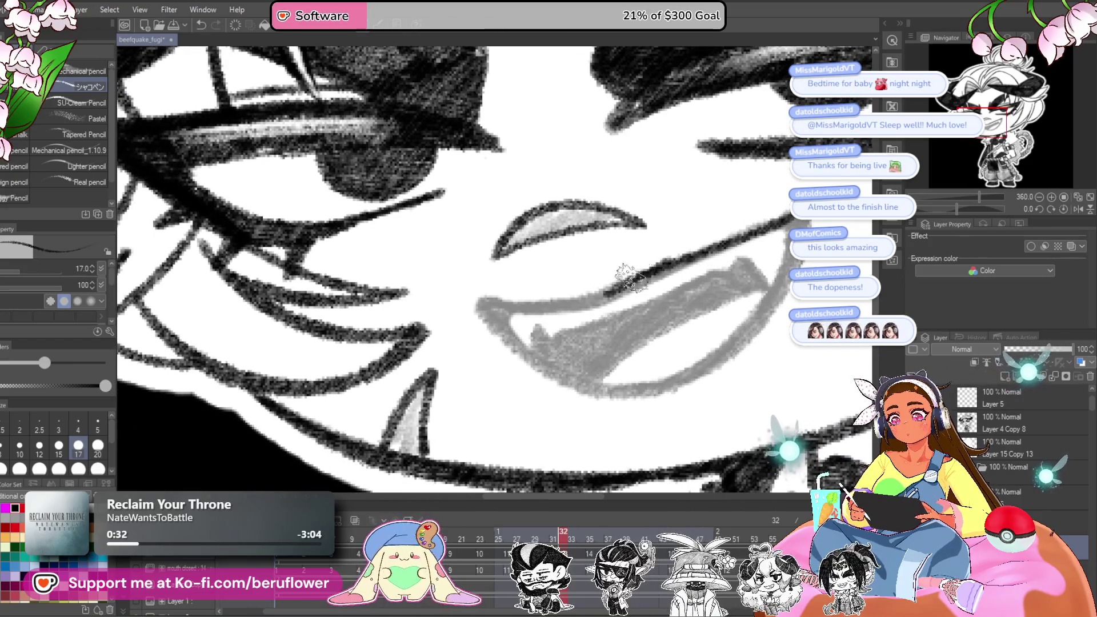
left_click_drag(592, 296, 363, 334)
left_click_drag(474, 324, 594, 268)
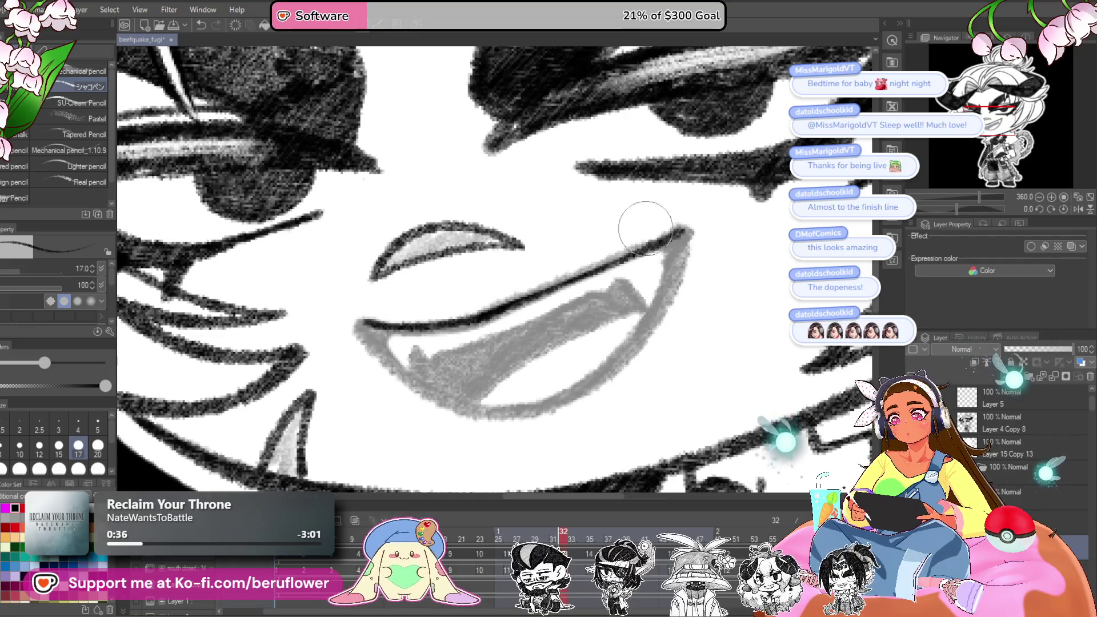
mouse_move(491, 316)
left_mouse_down()
mouse_move(689, 226)
mouse_move(610, 364)
left_mouse_up()
- Add a dark stroke at the mouth's left corner and shade the mouth interior dark
left_click_drag(509, 408, 595, 371)
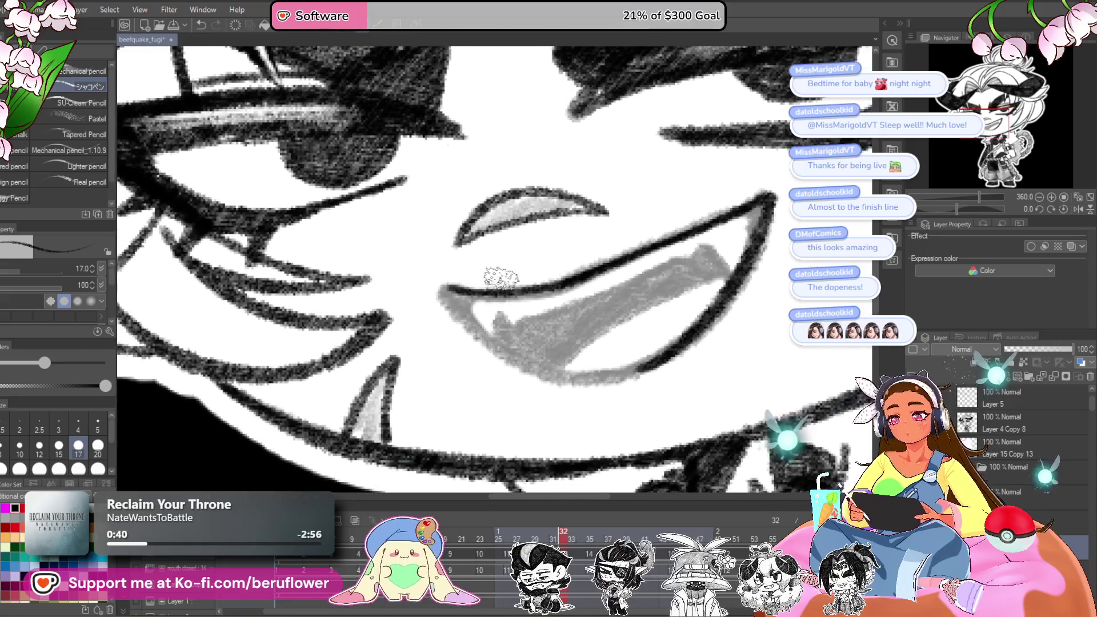
left_click_drag(450, 290, 473, 334)
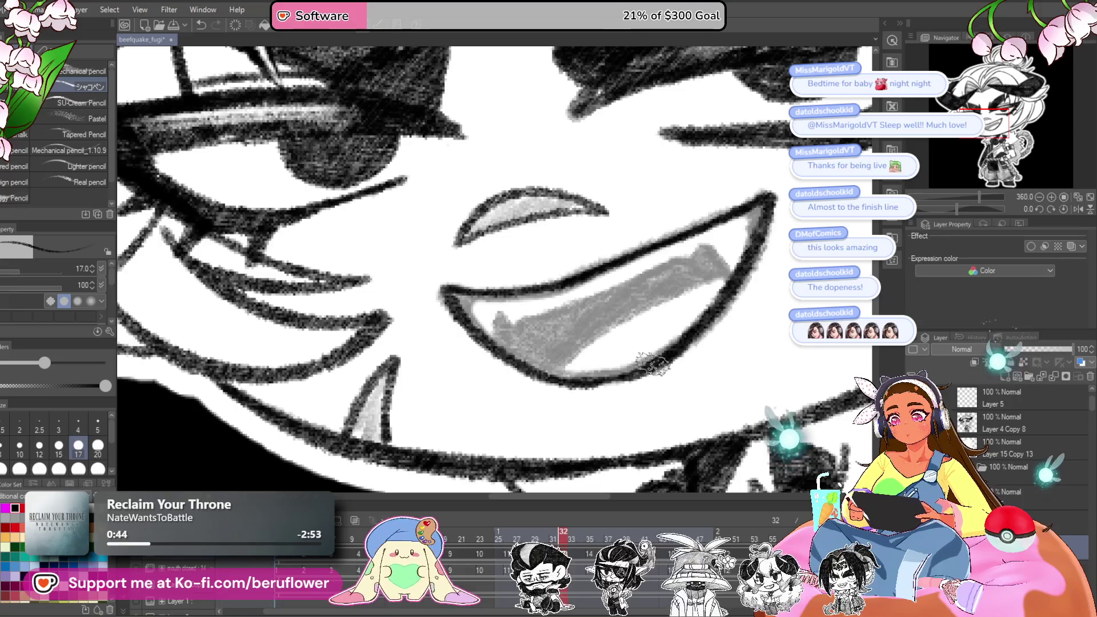
left_click_drag(629, 355, 627, 365)
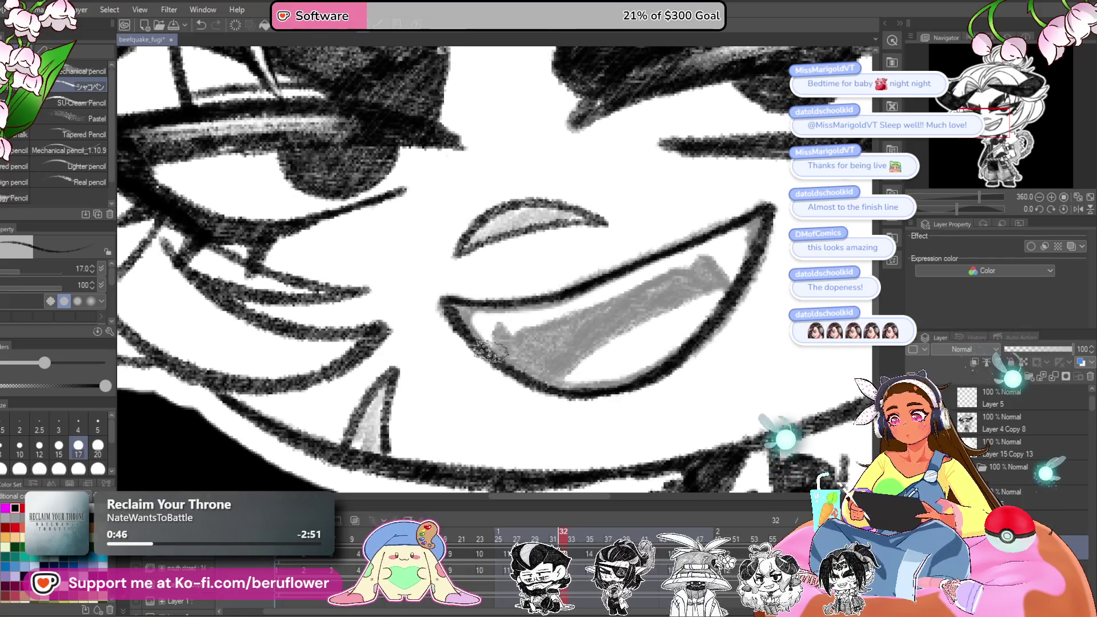
left_click_drag(737, 295, 729, 312)
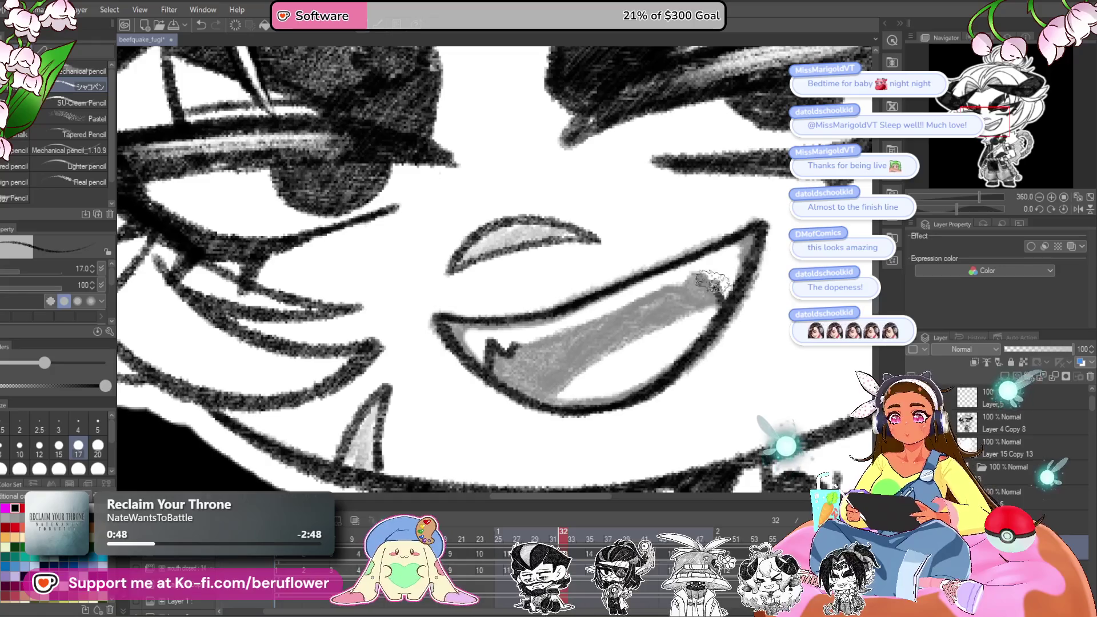
left_click_drag(688, 312, 544, 407)
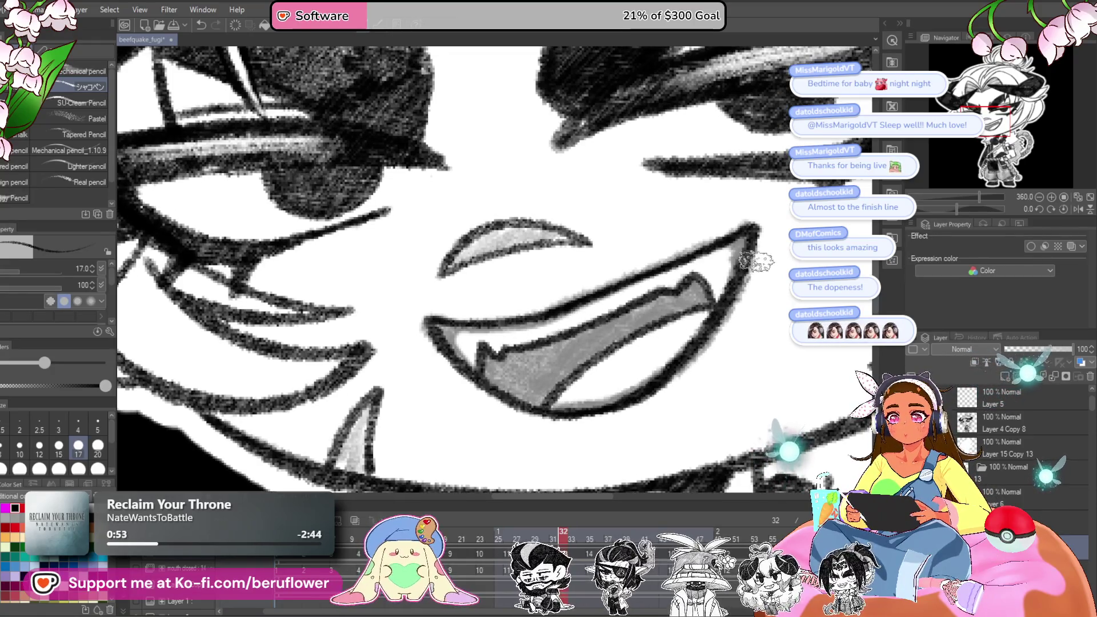
left_click_drag(607, 361, 622, 368)
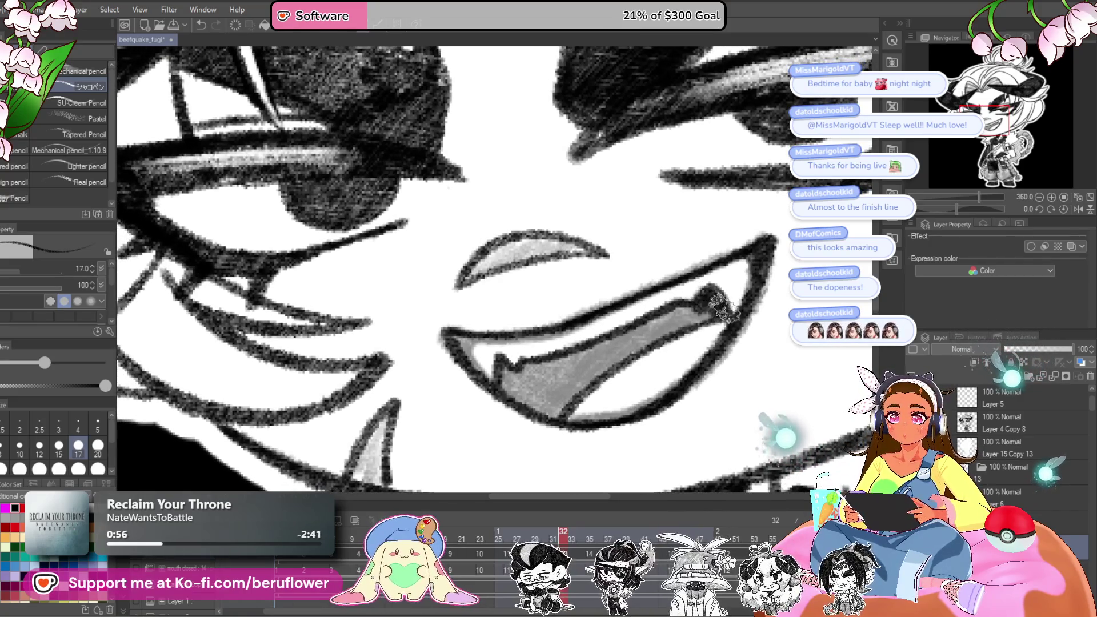
mouse_move(674, 310)
left_mouse_down()
mouse_move(551, 383)
mouse_move(663, 320)
mouse_move(563, 407)
left_mouse_up()
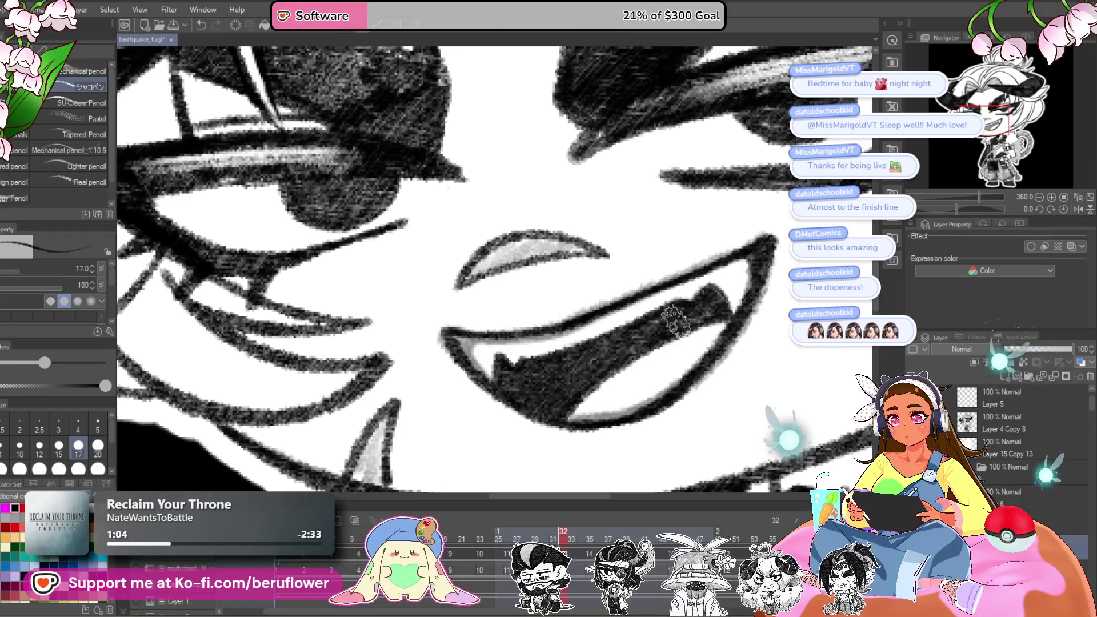
key("ctrl+alt+0")
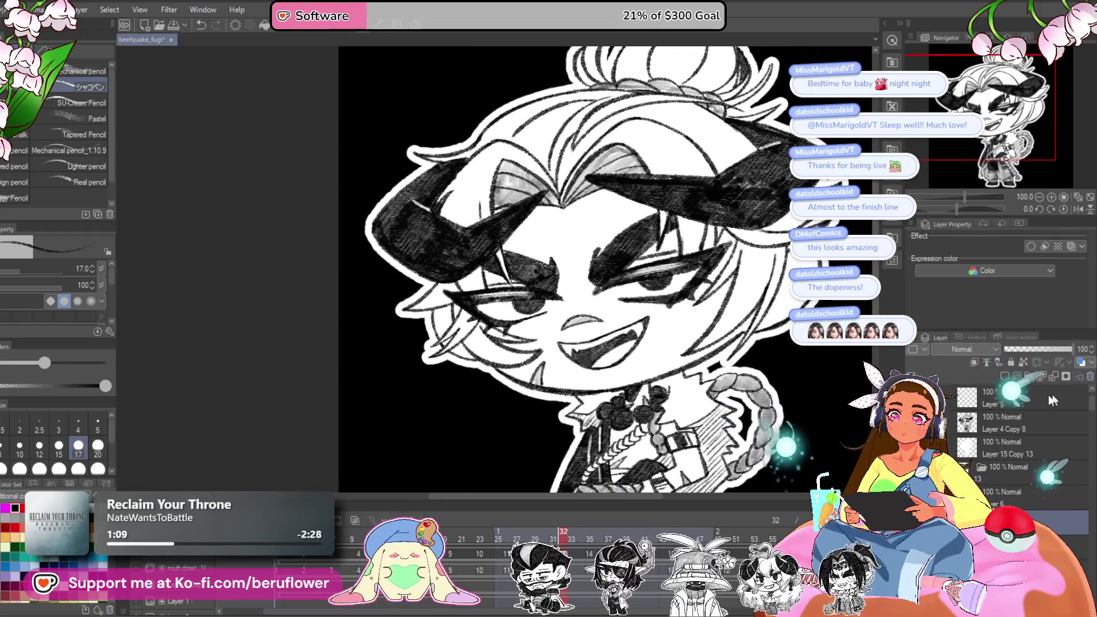
left_click_drag(633, 456, 582, 430)
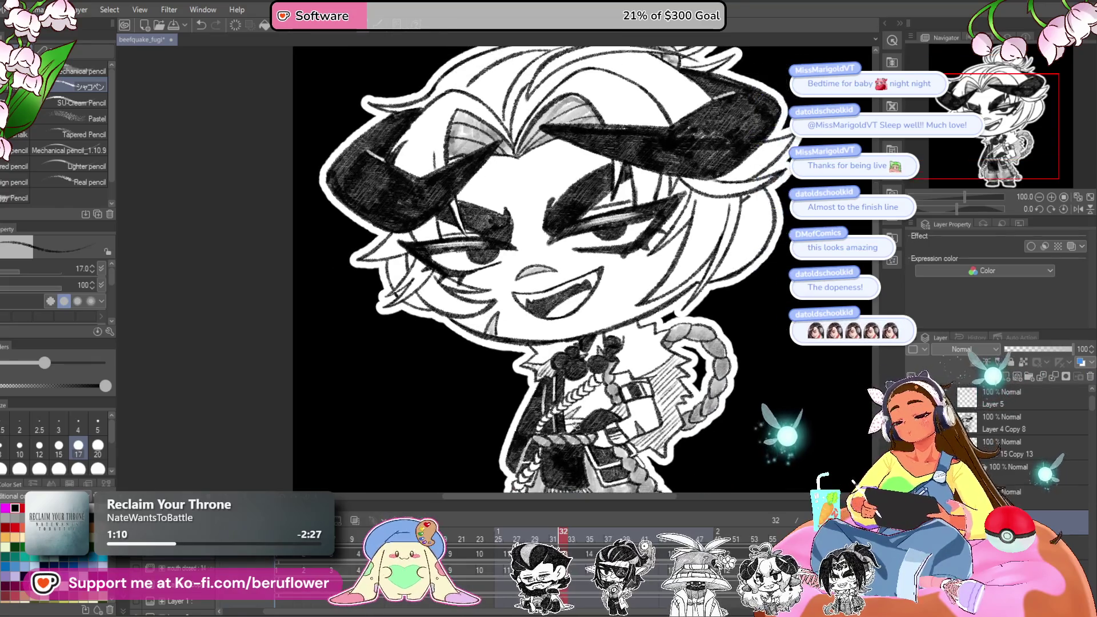
mouse_move(549, 528)
left_mouse_down()
mouse_move(542, 514)
mouse_move(590, 535)
mouse_move(667, 526)
mouse_move(323, 532)
left_mouse_up()
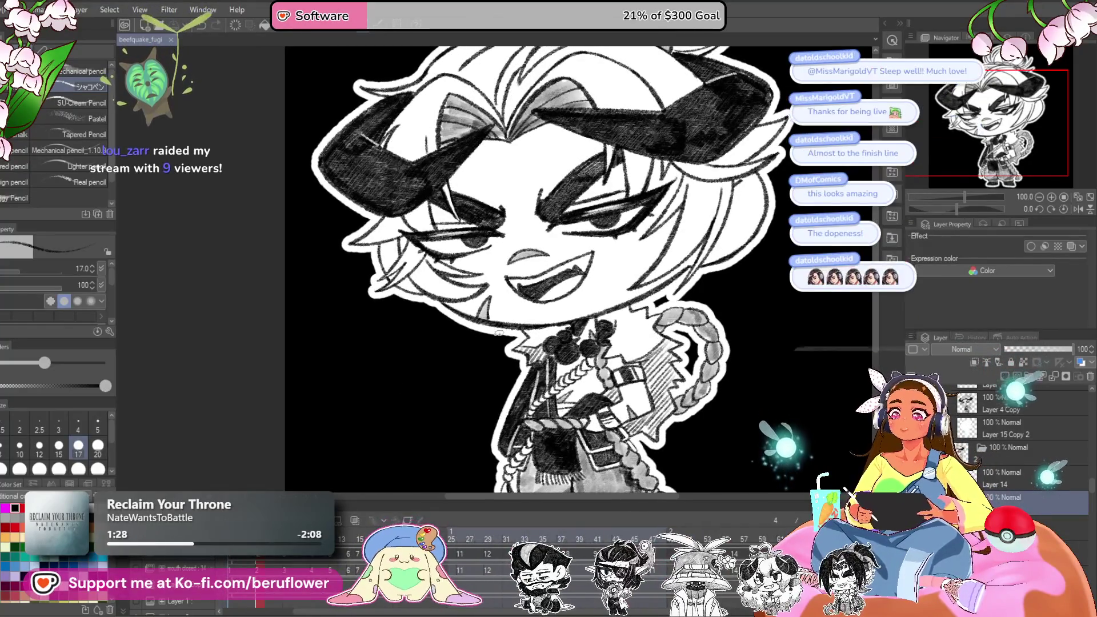
scroll(325, 250, "down", 2)
scroll(325, 249, "down", 1)
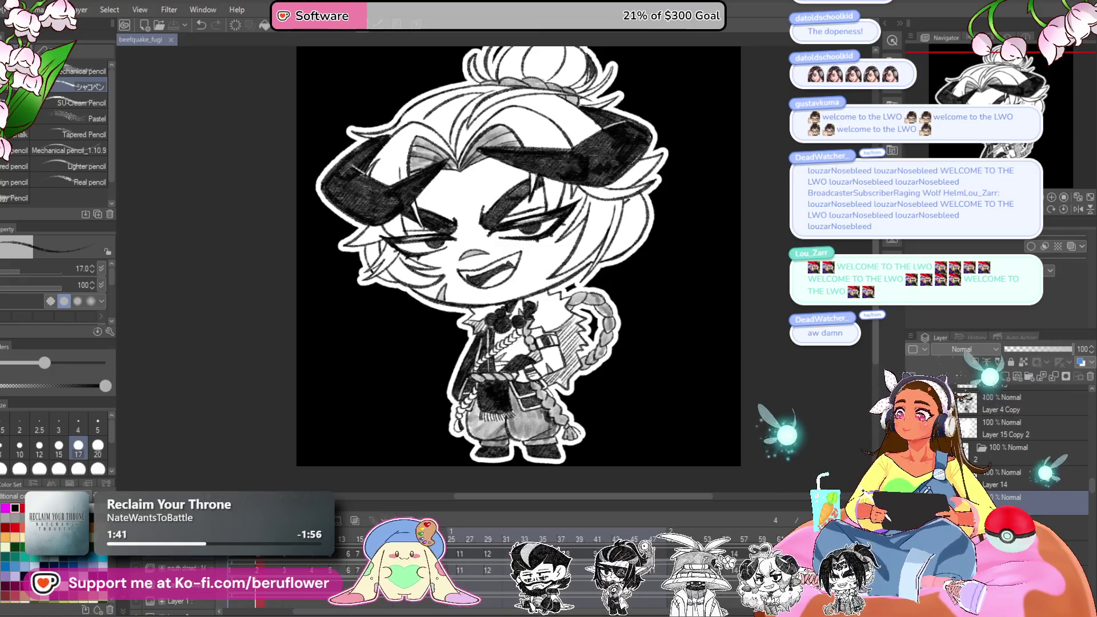
- Touch up the corner of the chibi's mouth with a small pen stroke
scroll(599, 150, "down", 1)
scroll(599, 150, "up", 1)
left_click_drag(599, 150, 559, 189)
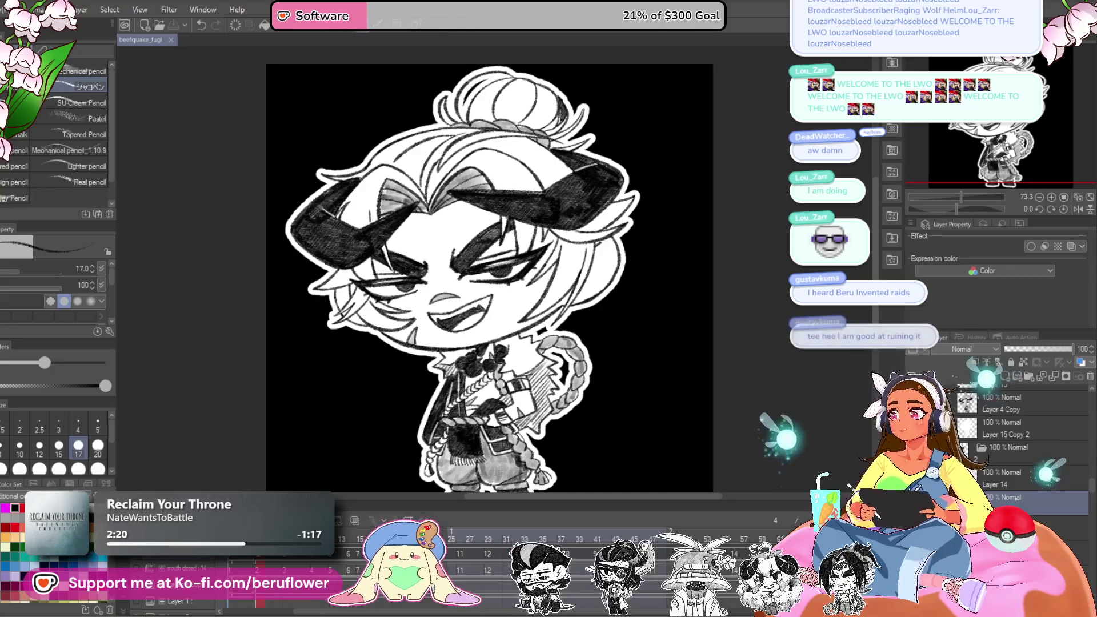
scroll(445, 289, "up", 3)
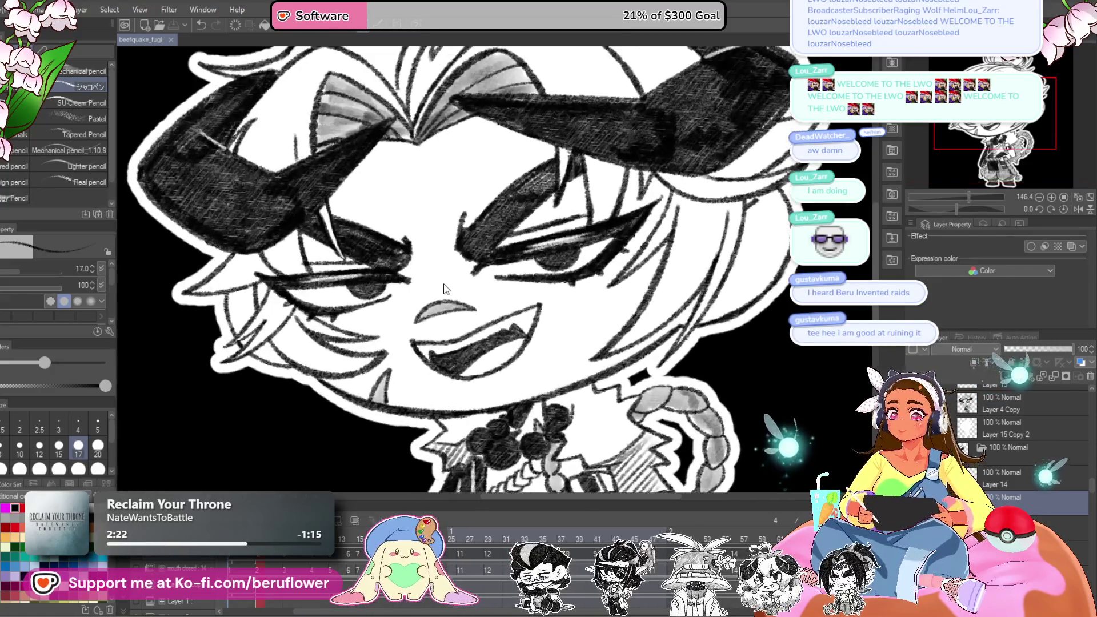
left_click_drag(528, 309, 534, 306)
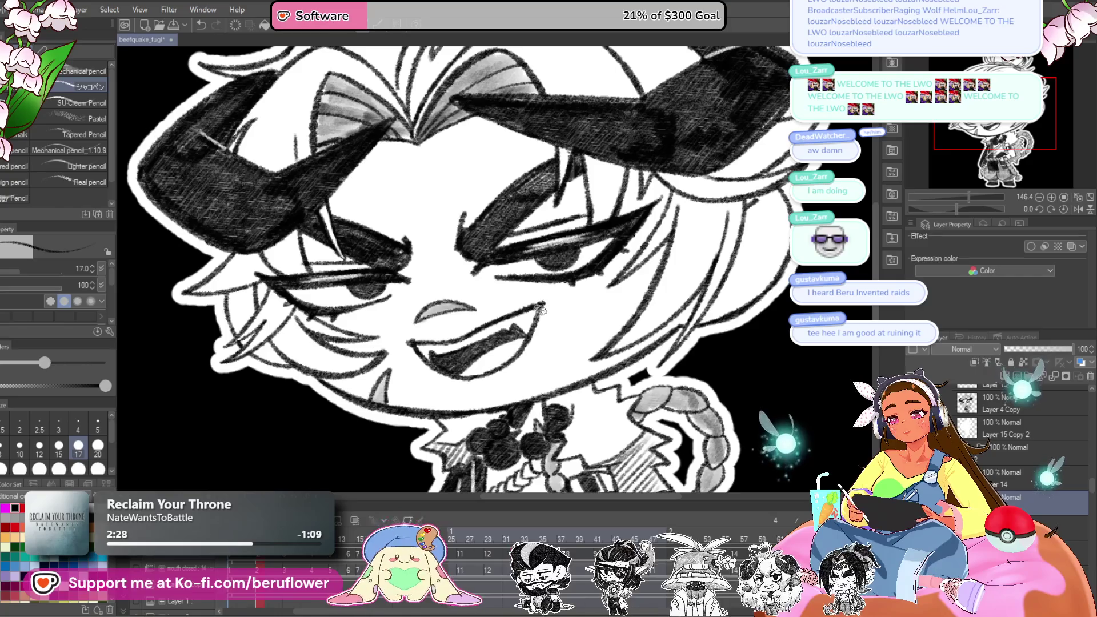
scroll(574, 377, "down", 5)
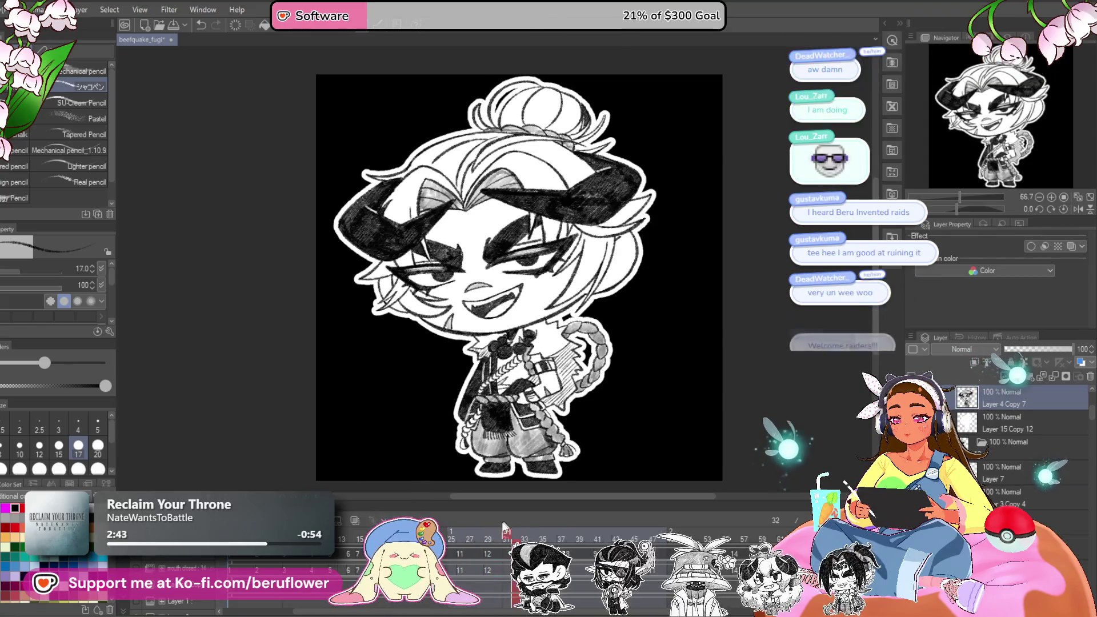
- Stop playback on frame 26 and restore its mouth layer to 100% opacity
left_click(464, 536)
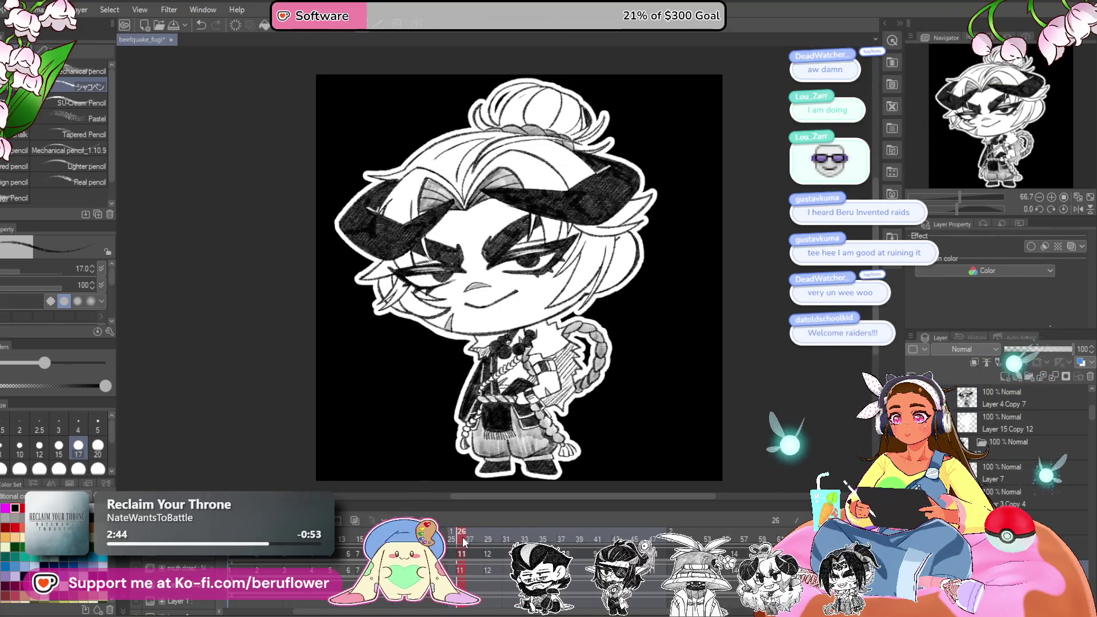
left_click(464, 538)
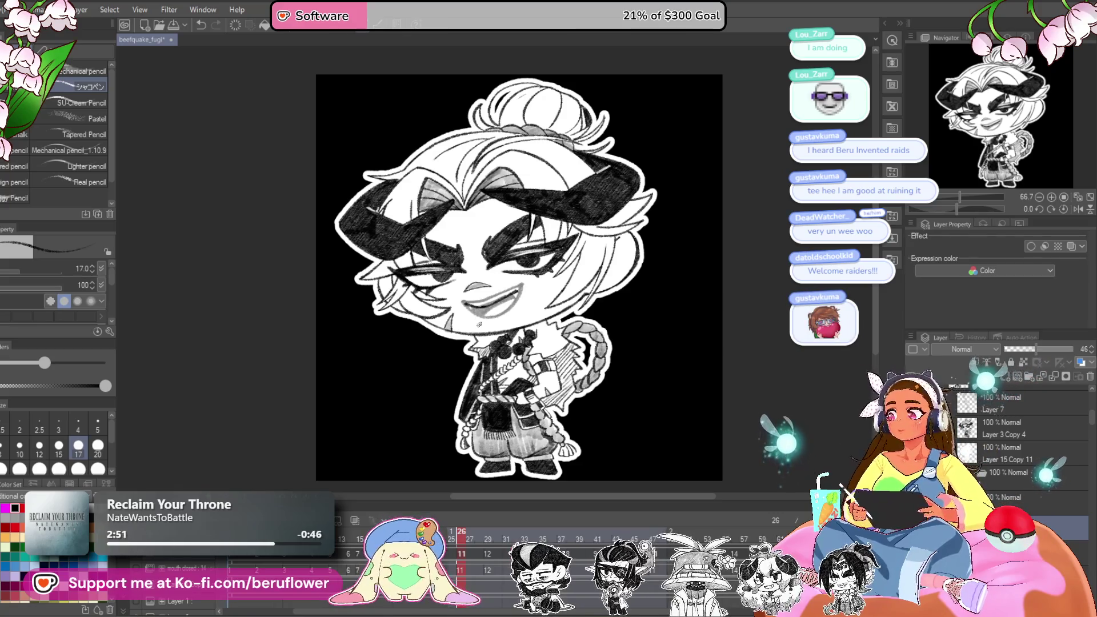
key("ctrl+z")
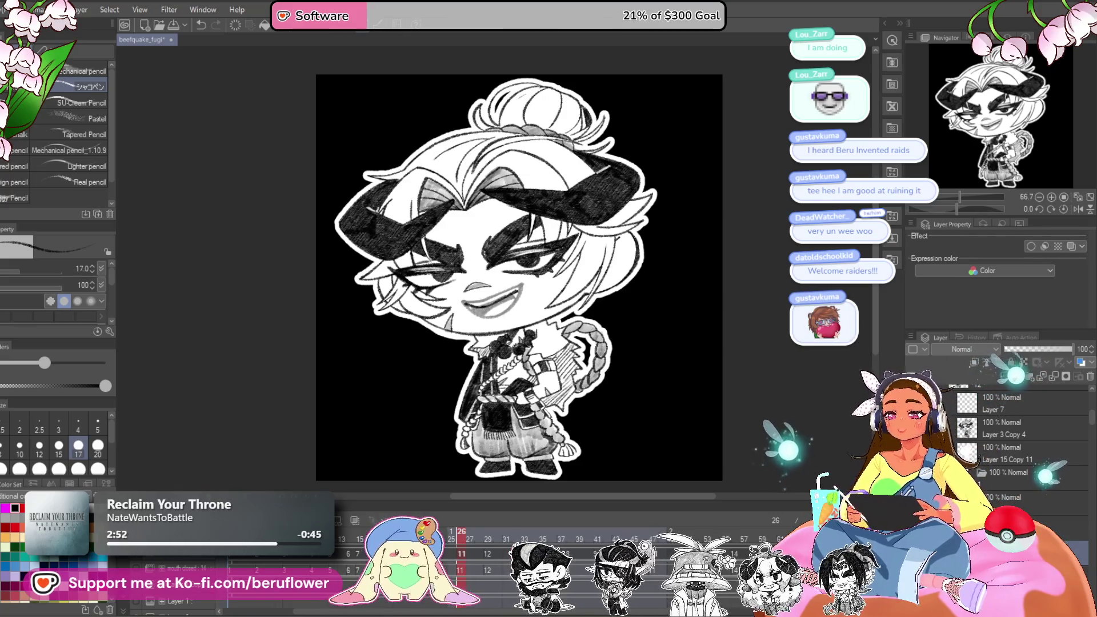
- Ink the open grin's outline: down-left line, upper-right corner line and left edge
scroll(488, 316, "up", 5)
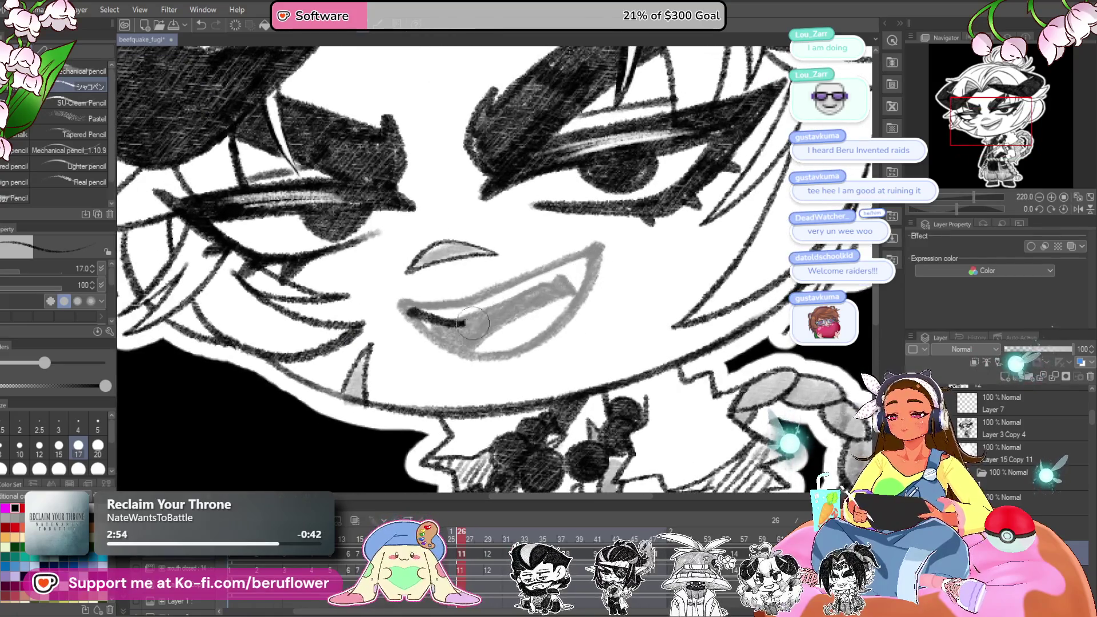
scroll(411, 286, "up", 3)
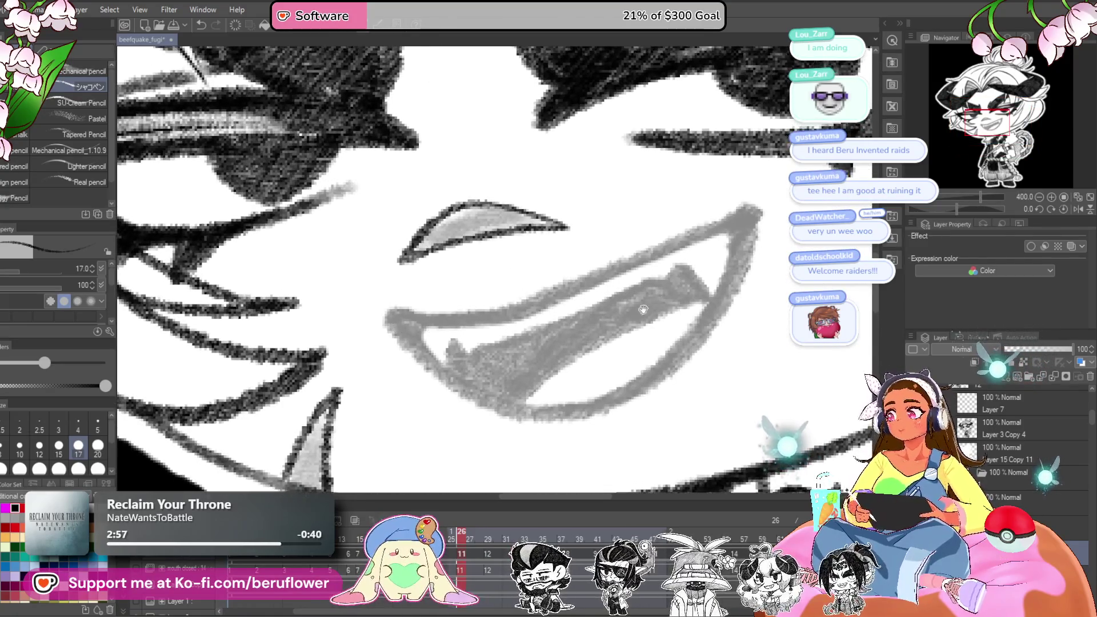
left_click_drag(617, 327, 580, 344)
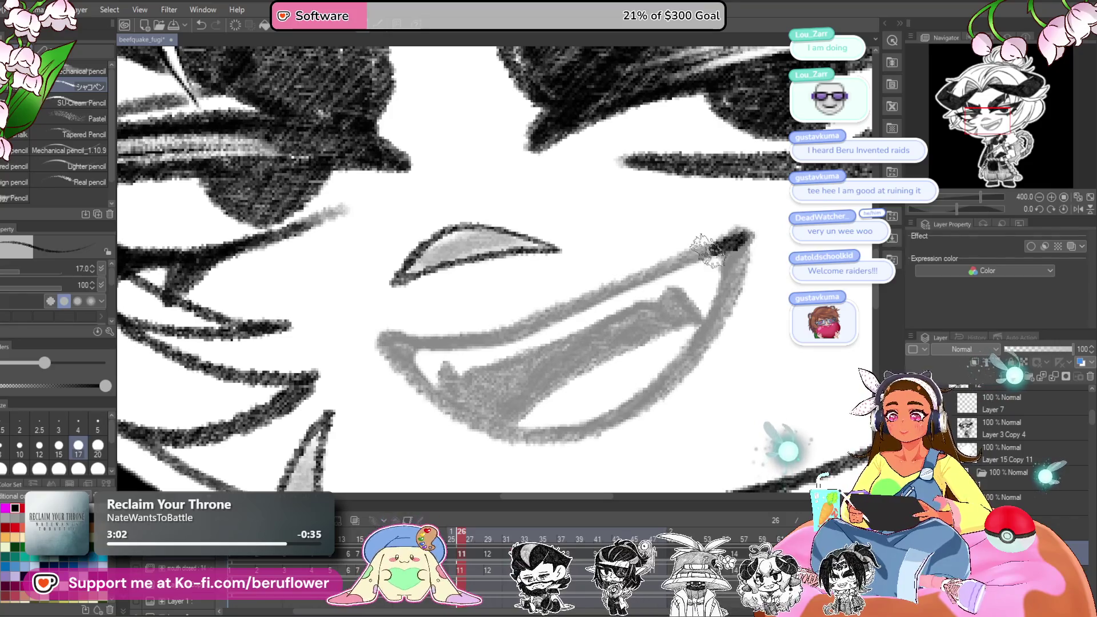
mouse_move(609, 291)
left_mouse_down()
mouse_move(522, 326)
mouse_move(620, 295)
mouse_move(528, 315)
left_mouse_up()
scroll(491, 313, "right", 5)
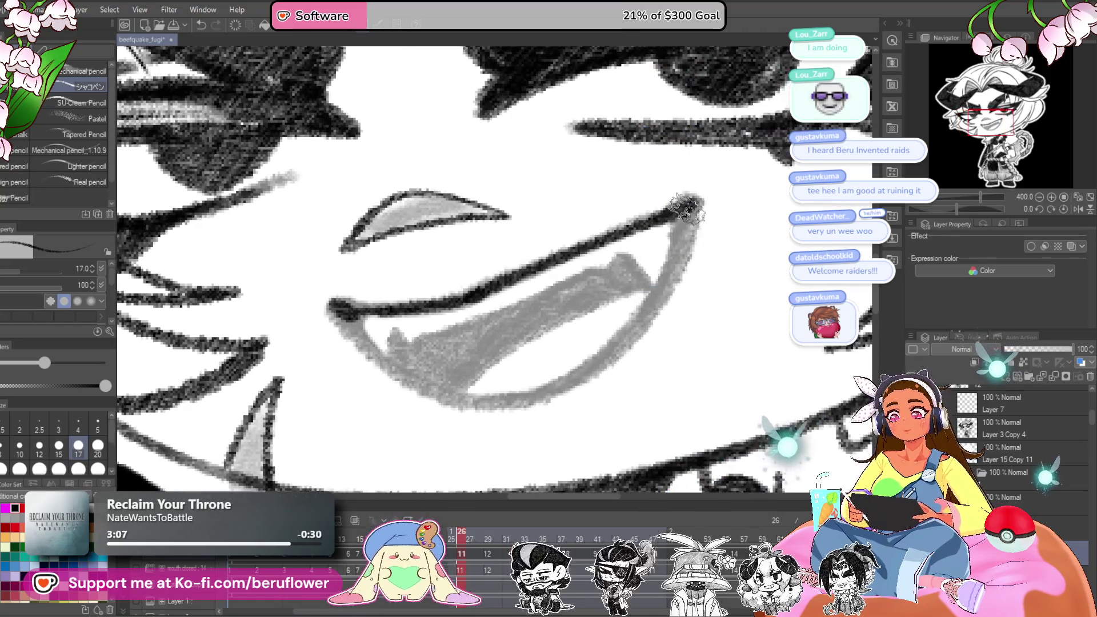
mouse_move(698, 209)
left_mouse_down()
mouse_move(643, 312)
mouse_move(586, 375)
left_mouse_up()
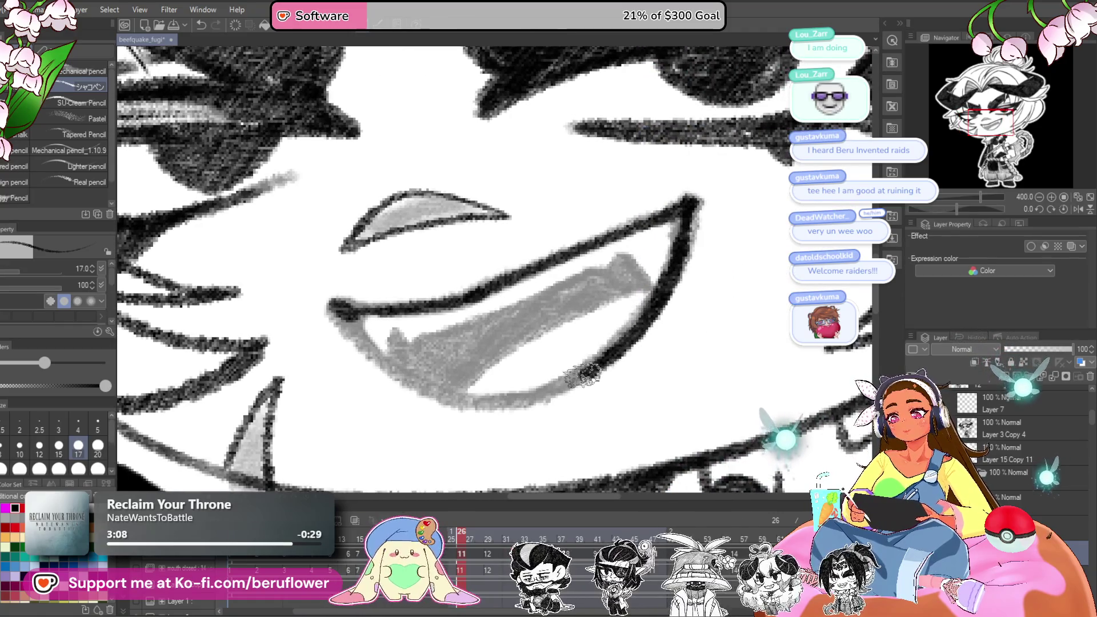
left_click_drag(709, 297, 817, 246)
left_click_drag(958, 207, 972, 211)
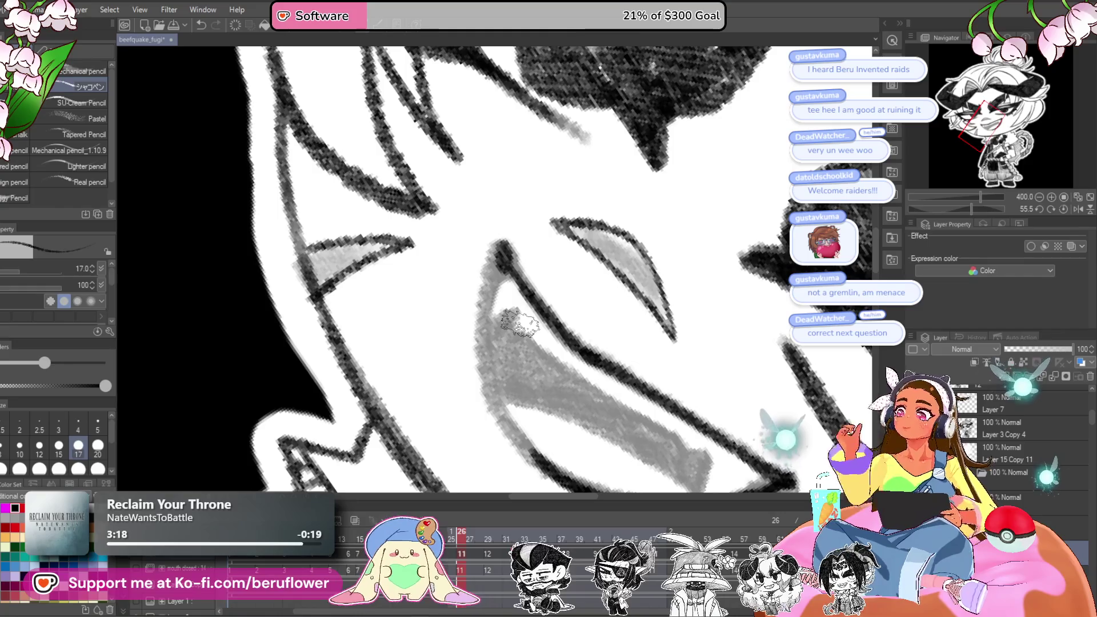
scroll(519, 323, "down", 2)
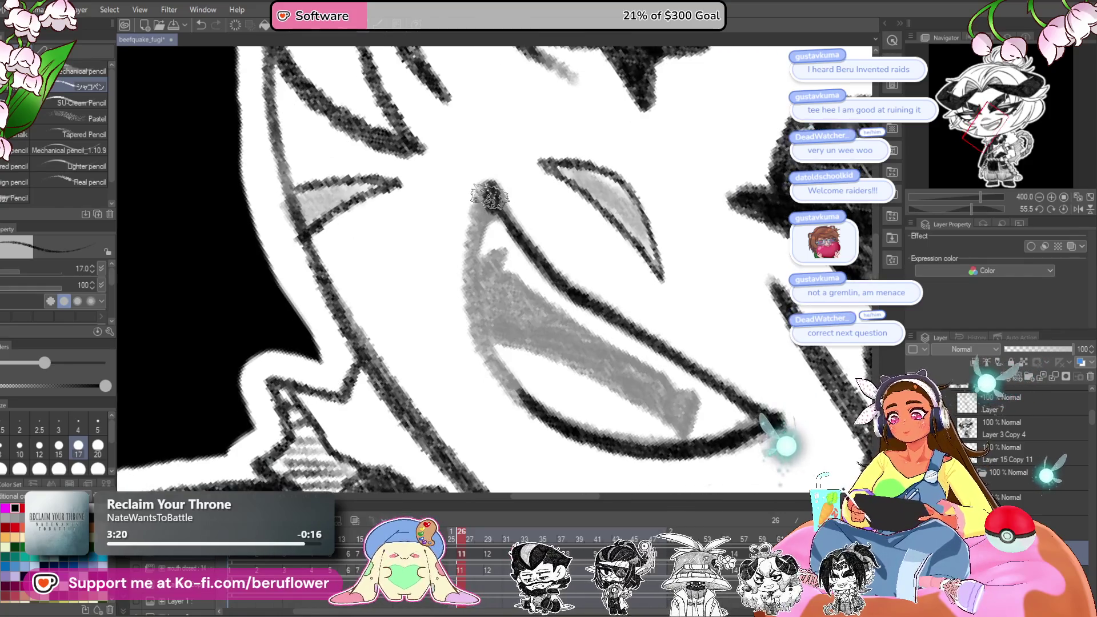
mouse_move(483, 217)
left_mouse_down()
mouse_move(468, 298)
mouse_move(501, 375)
left_mouse_up()
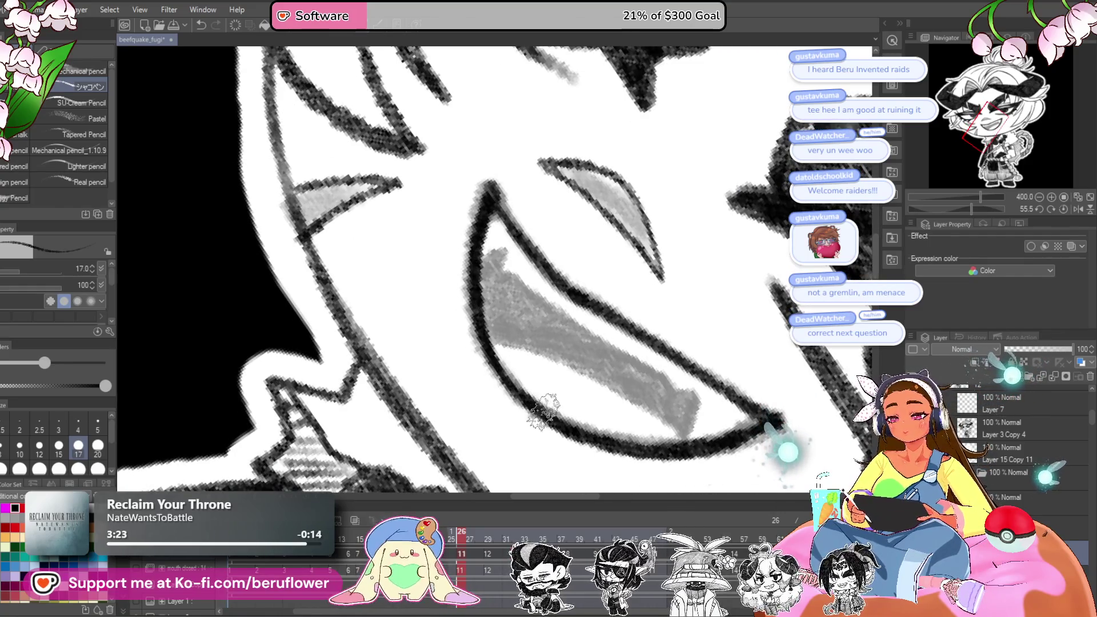
- Straighten the canvas view and fill the tongue with darker grey, especially its upper right
left_click(1063, 209)
left_click_drag(682, 241, 696, 247)
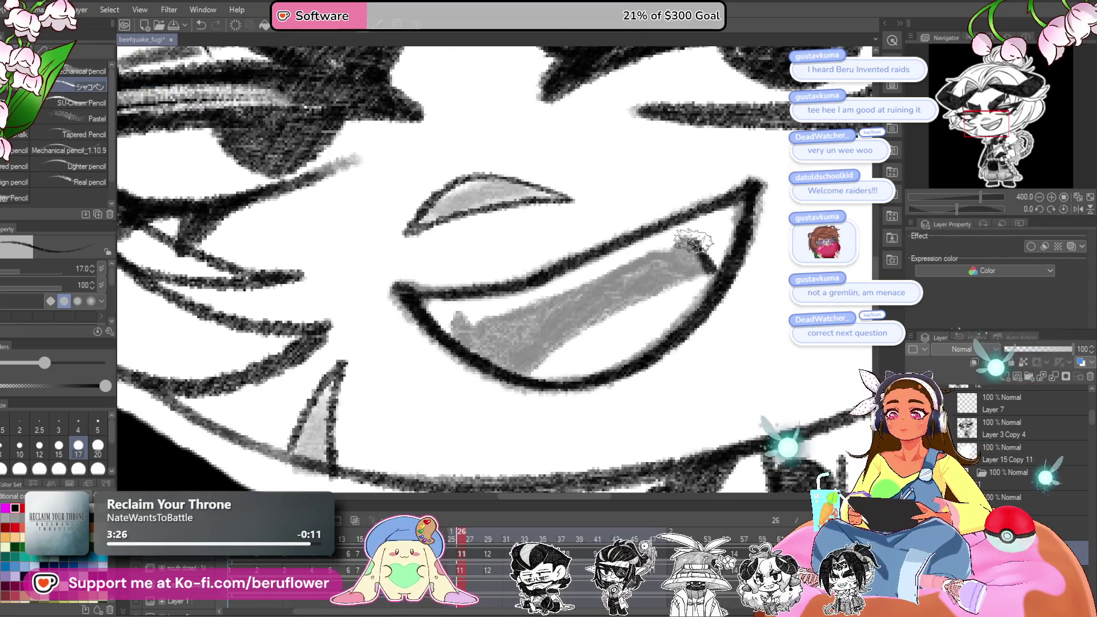
left_click_drag(741, 218, 753, 243)
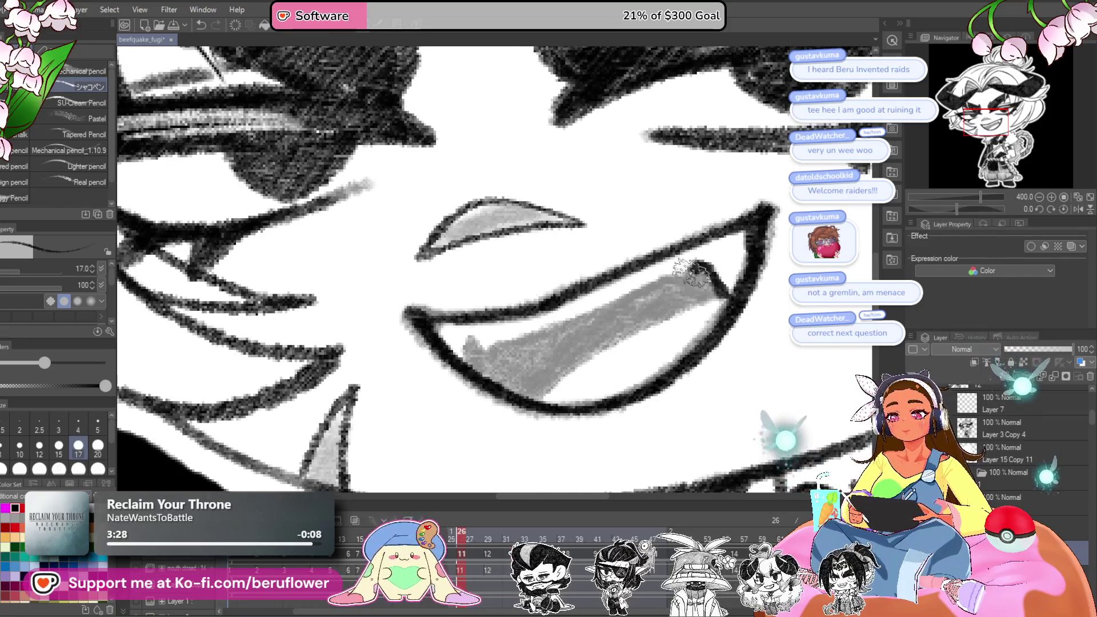
left_click_drag(669, 279, 706, 260)
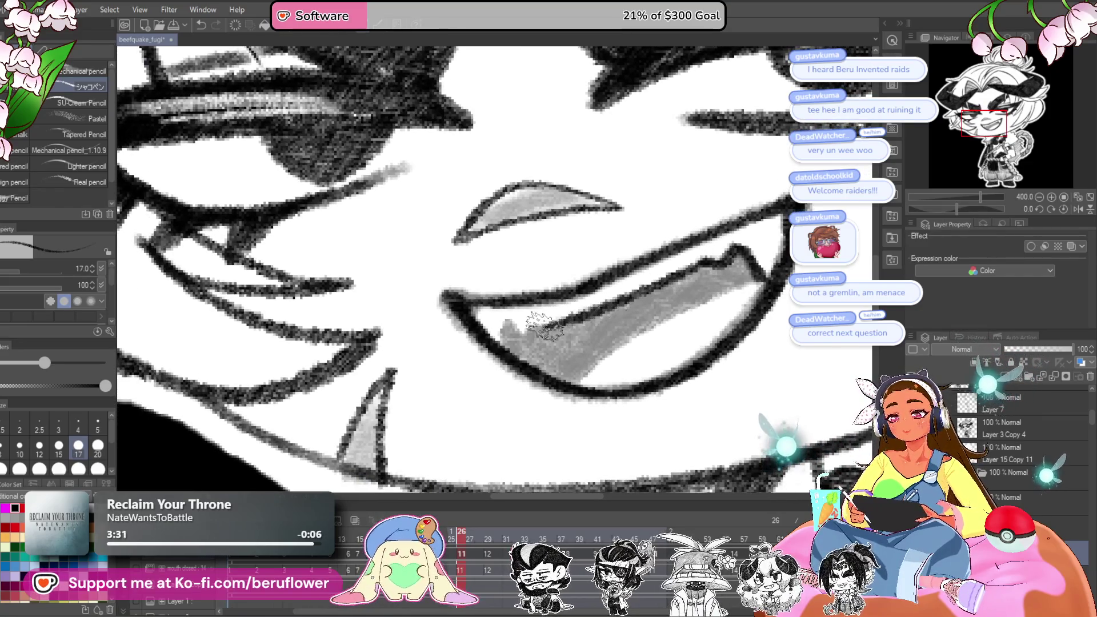
mouse_move(537, 363)
left_mouse_down()
mouse_move(566, 365)
mouse_move(643, 322)
left_mouse_up()
left_click_drag(781, 257, 776, 264)
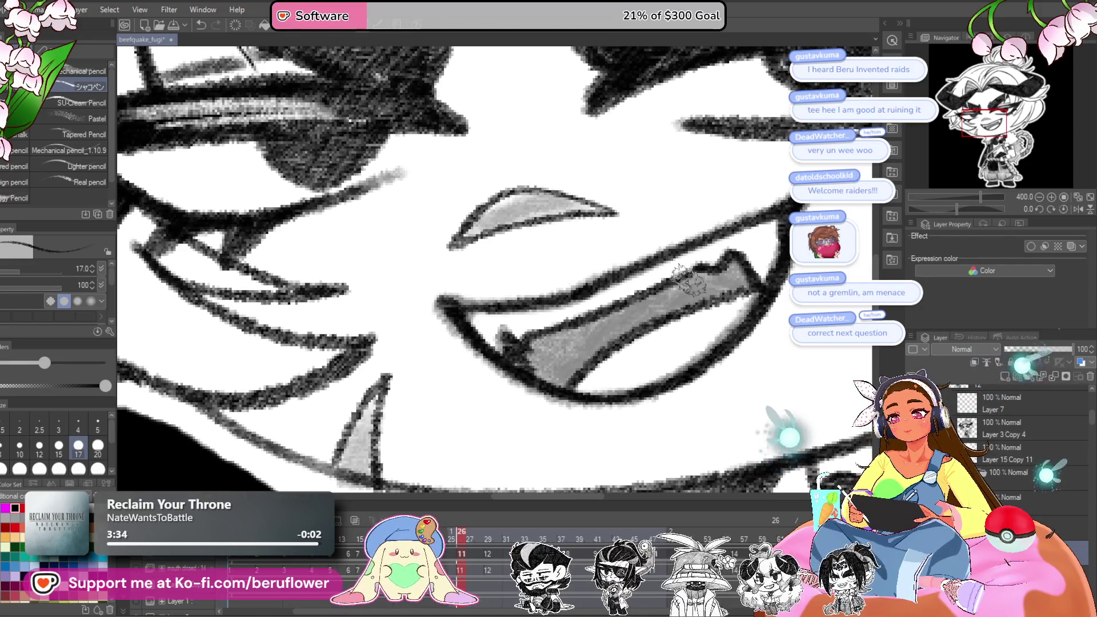
mouse_move(669, 309)
left_mouse_down()
mouse_move(714, 332)
mouse_move(628, 358)
mouse_move(598, 409)
mouse_move(646, 352)
left_mouse_up()
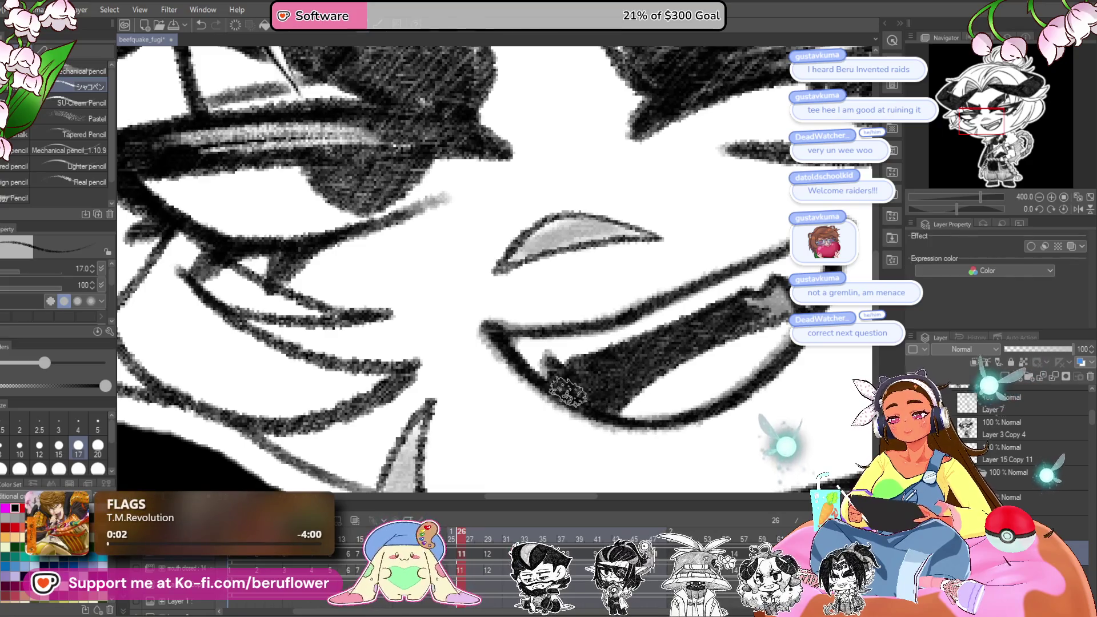
left_click_drag(567, 392, 505, 433)
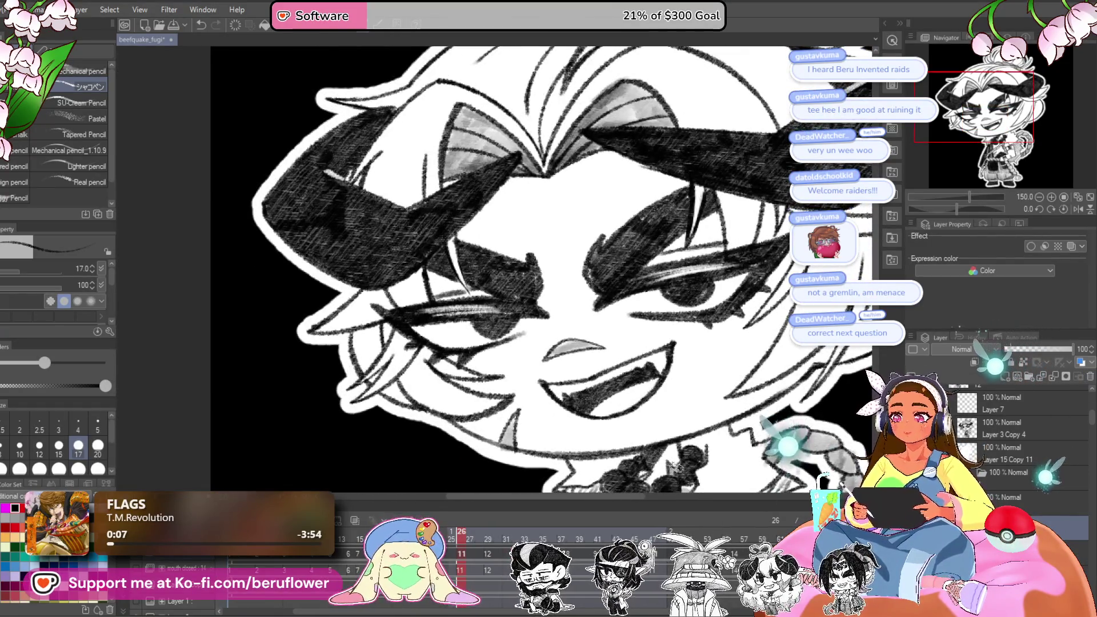
- Jump to frame 31 and play the grin animation to preview the shaded tongue
left_click_drag(672, 341, 609, 250)
scroll(608, 250, "up", 2)
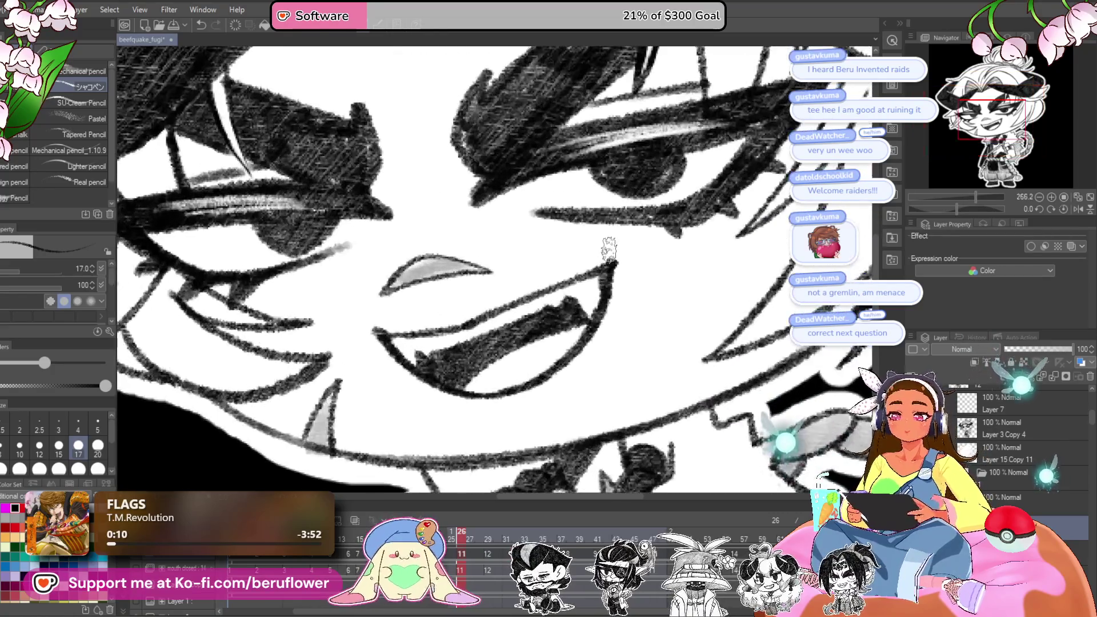
scroll(557, 358, "down", 2)
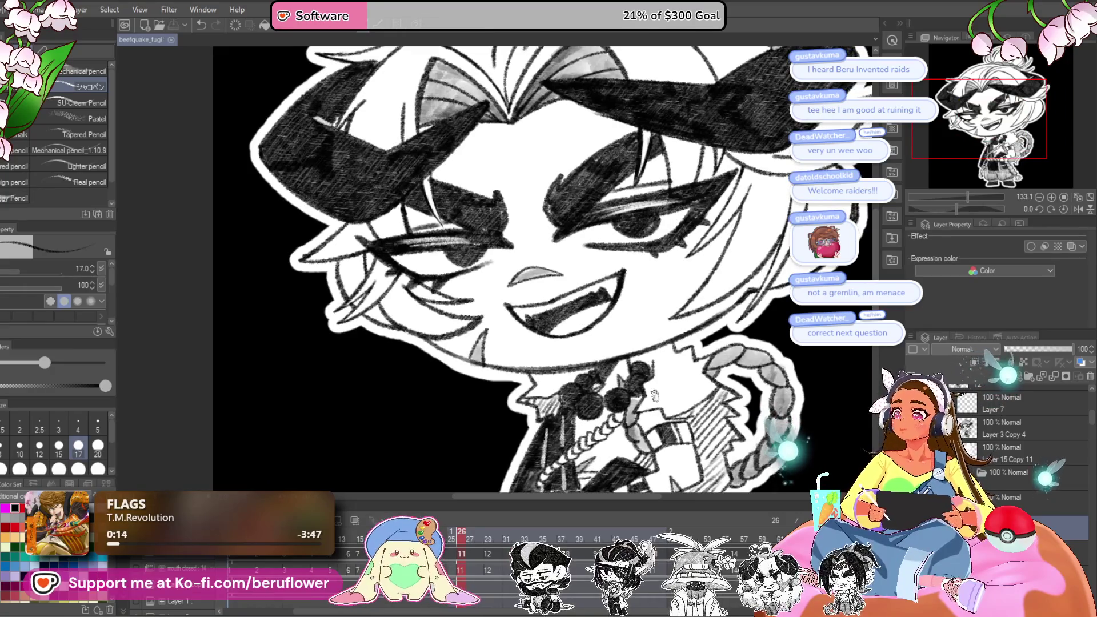
left_click(515, 535)
key("Return")
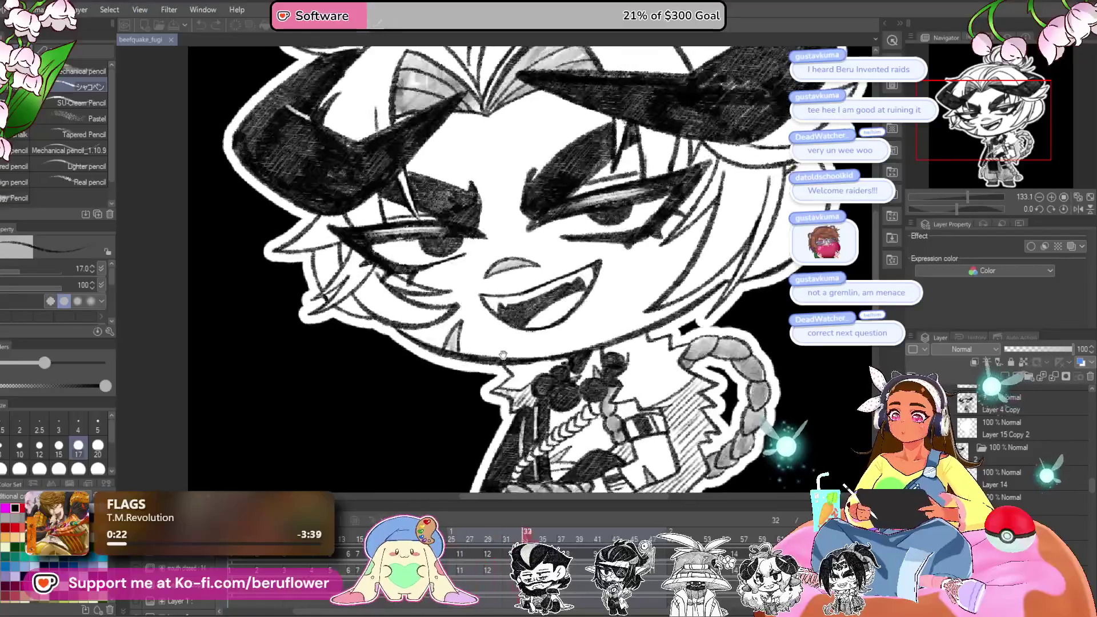
scroll(503, 355, "down", 5)
scroll(503, 354, "up", 1)
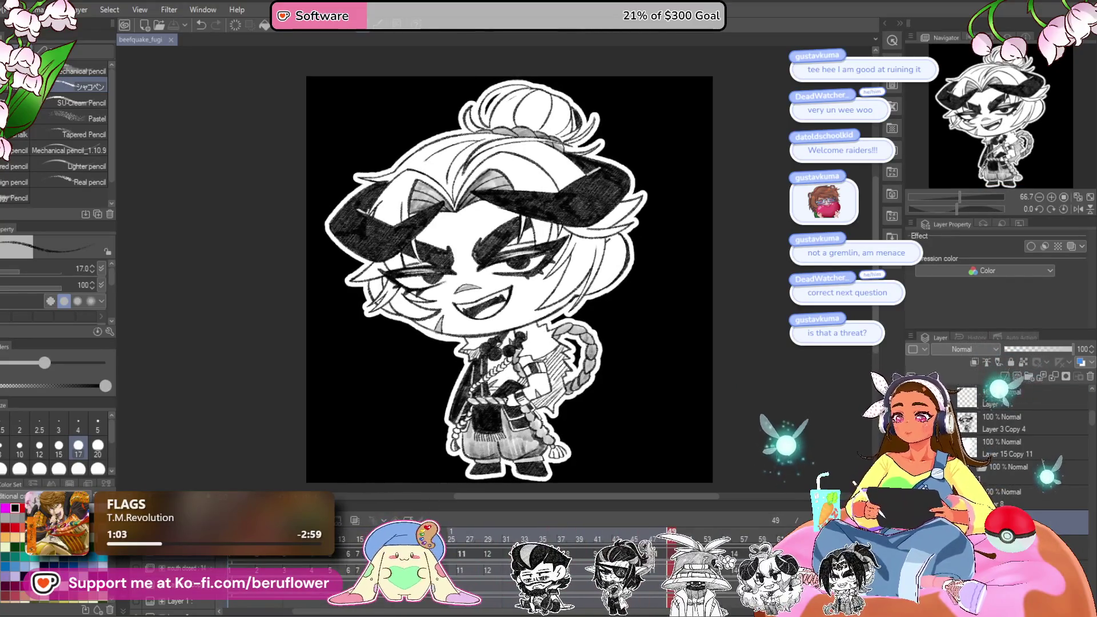
key("space")
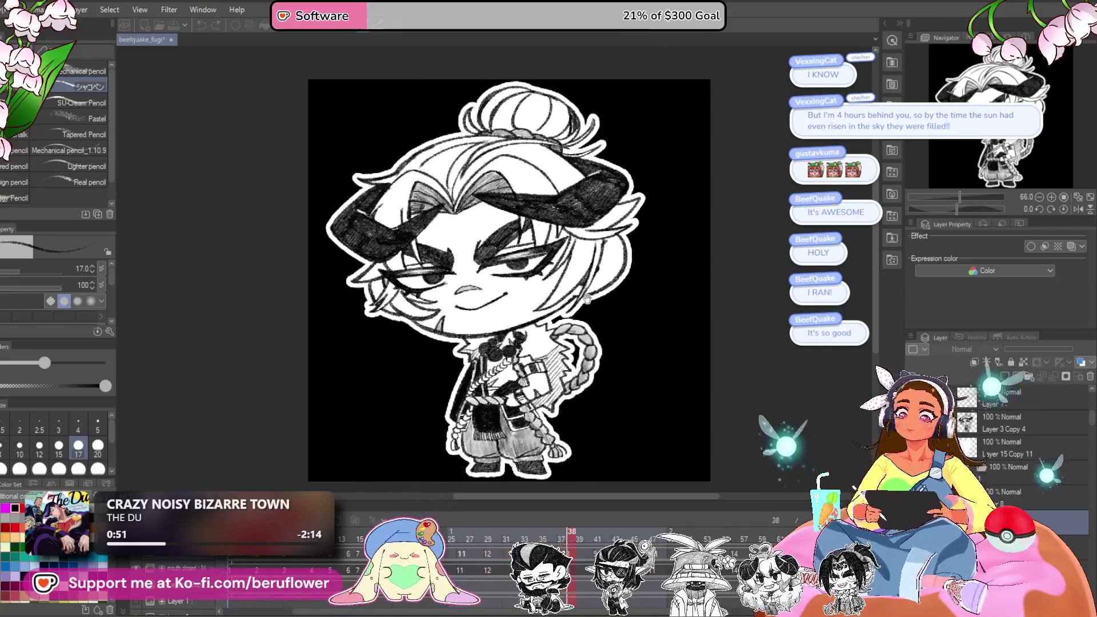
- Open the File menu to begin exporting the black-background chibi animation
scroll(588, 299, "up", 2)
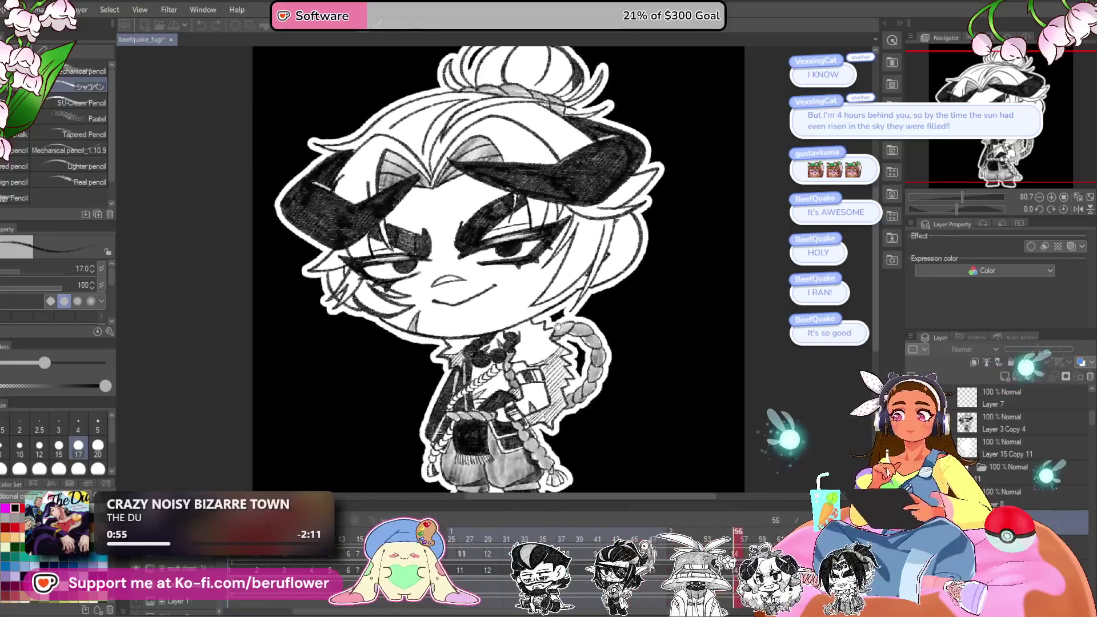
scroll(556, 325, "down", 2)
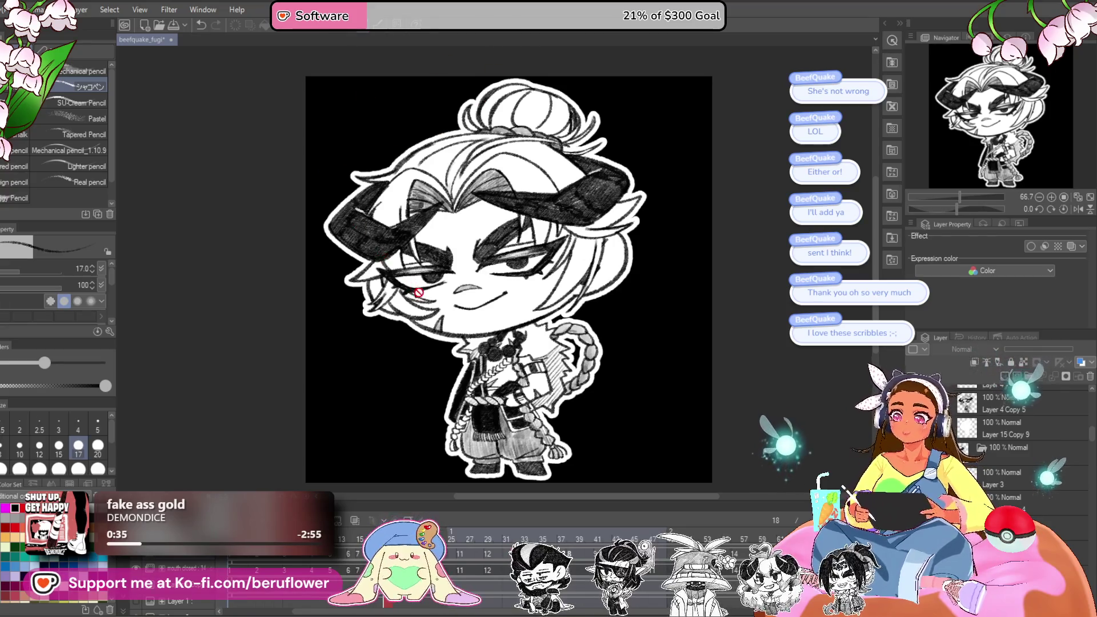
left_click(18, 9)
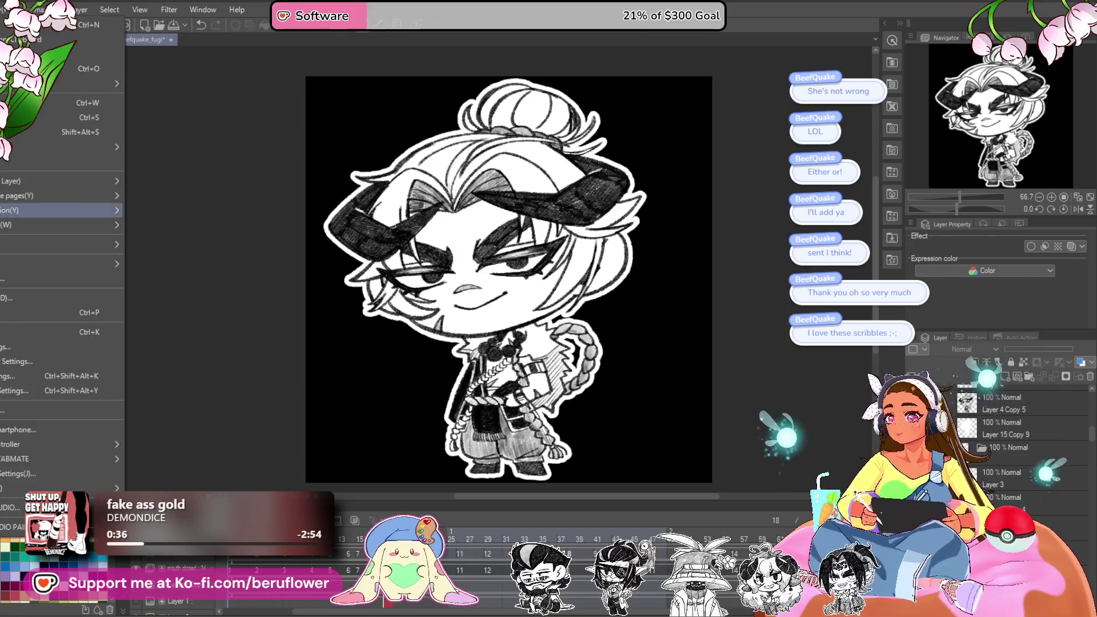
- Export an animated GIF at width 1000, keeping the black background
mouse_move(57, 263)
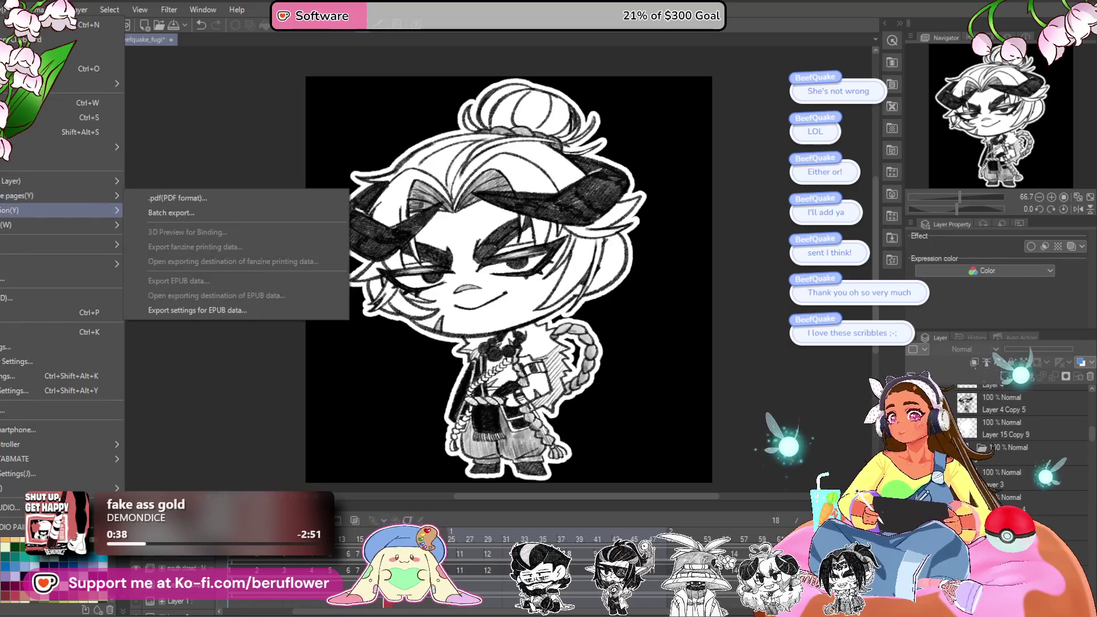
mouse_move(58, 211)
left_click(177, 229)
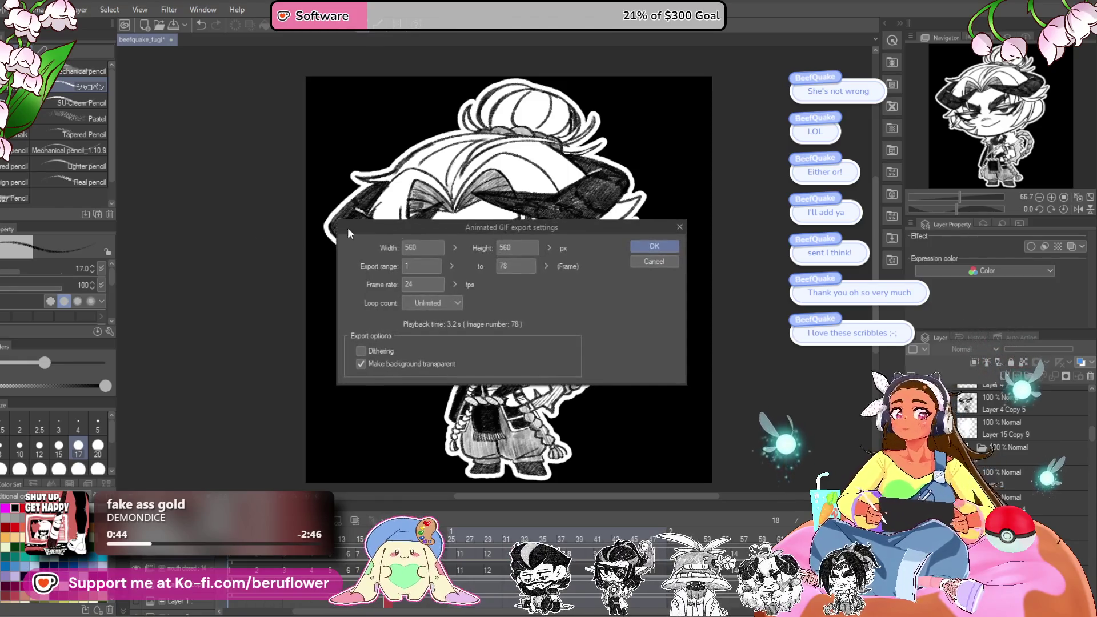
type("1")
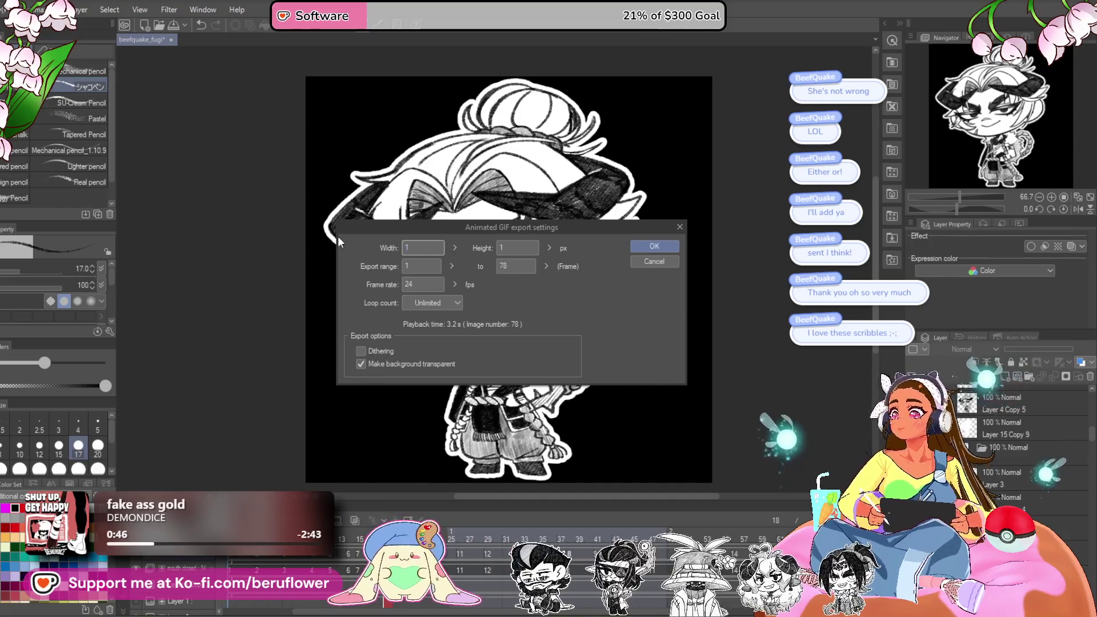
type("000")
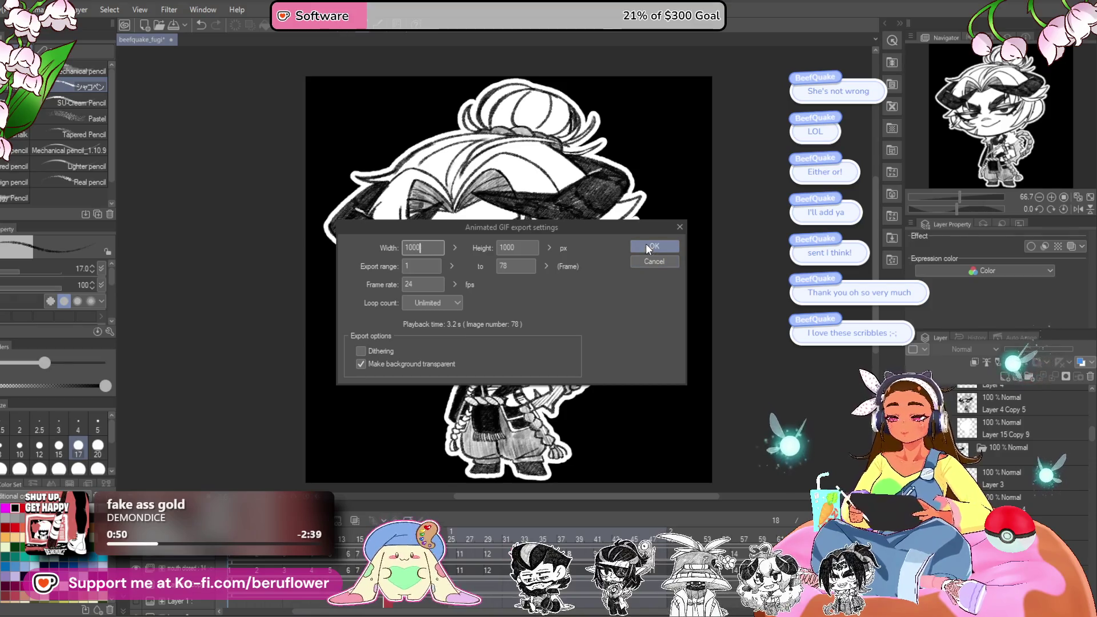
left_click(361, 364)
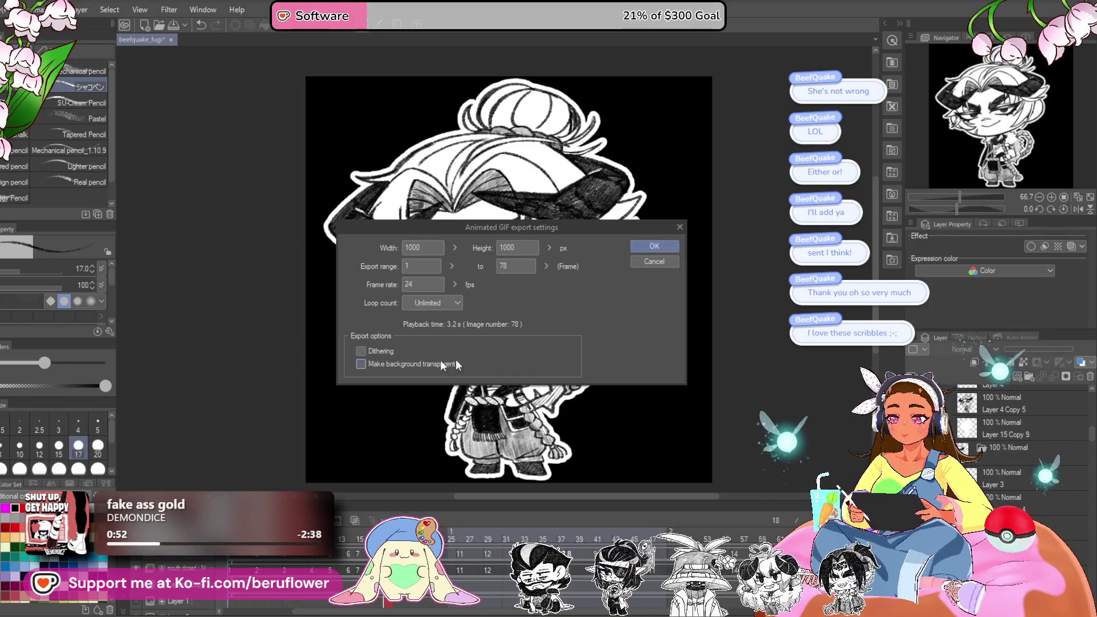
left_click(652, 248)
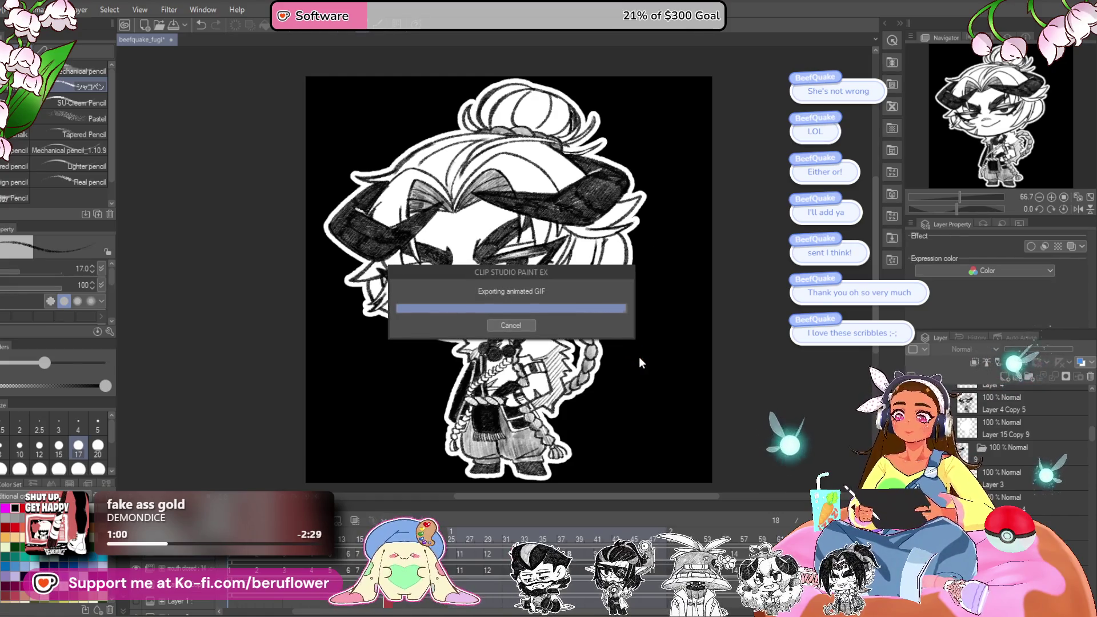
left_click(607, 230)
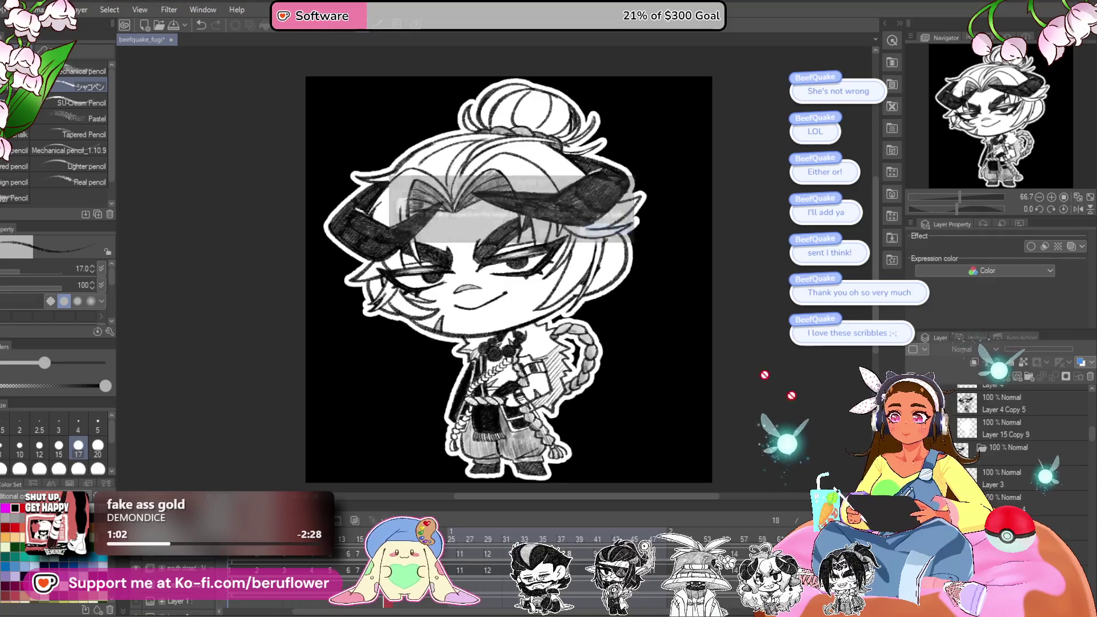
- Hide the black backdrop so the canvas shows transparency
scroll(1017, 446, "up", 3)
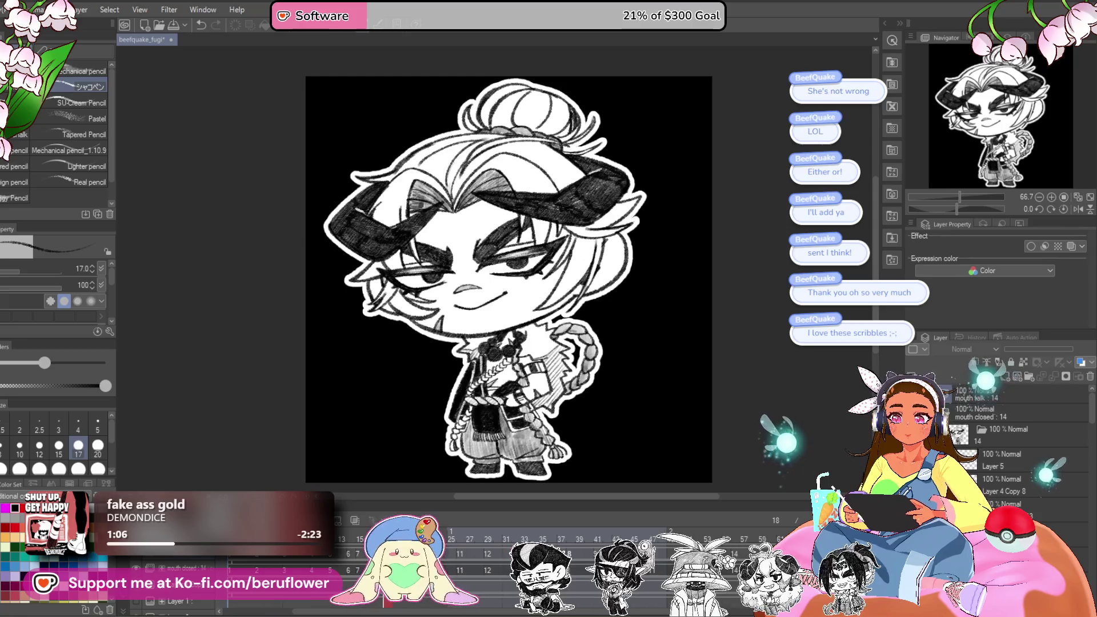
scroll(1017, 440, "down", 3)
left_click(916, 463)
left_click(916, 483)
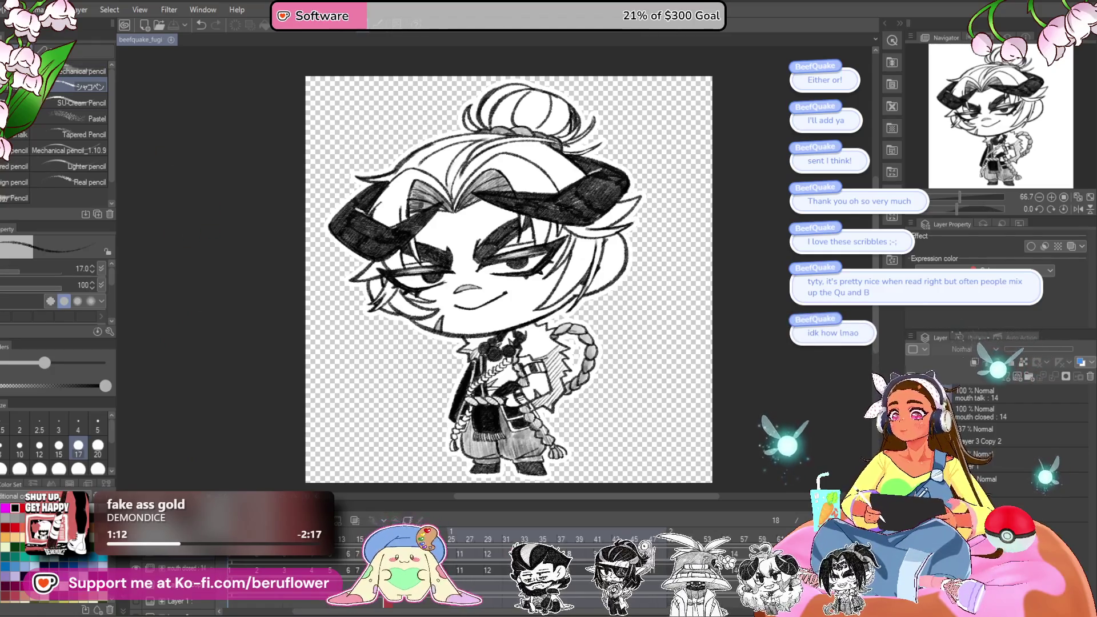
- Export a second animated GIF at width 1000 with Make background transparent ticked
left_click(9, 9)
mouse_move(92, 84)
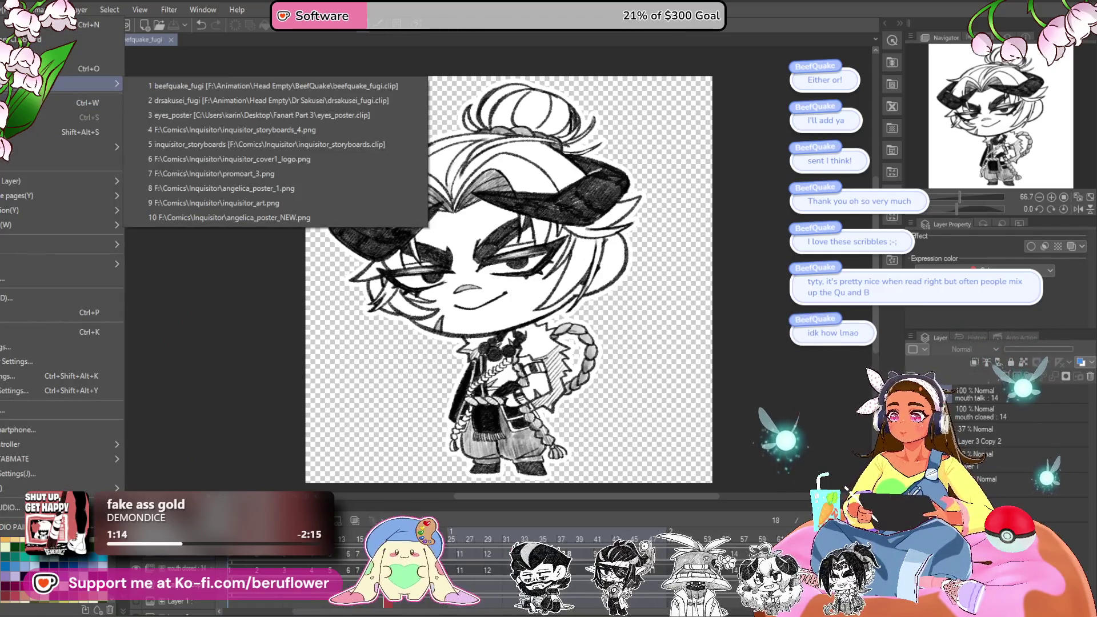
mouse_move(55, 211)
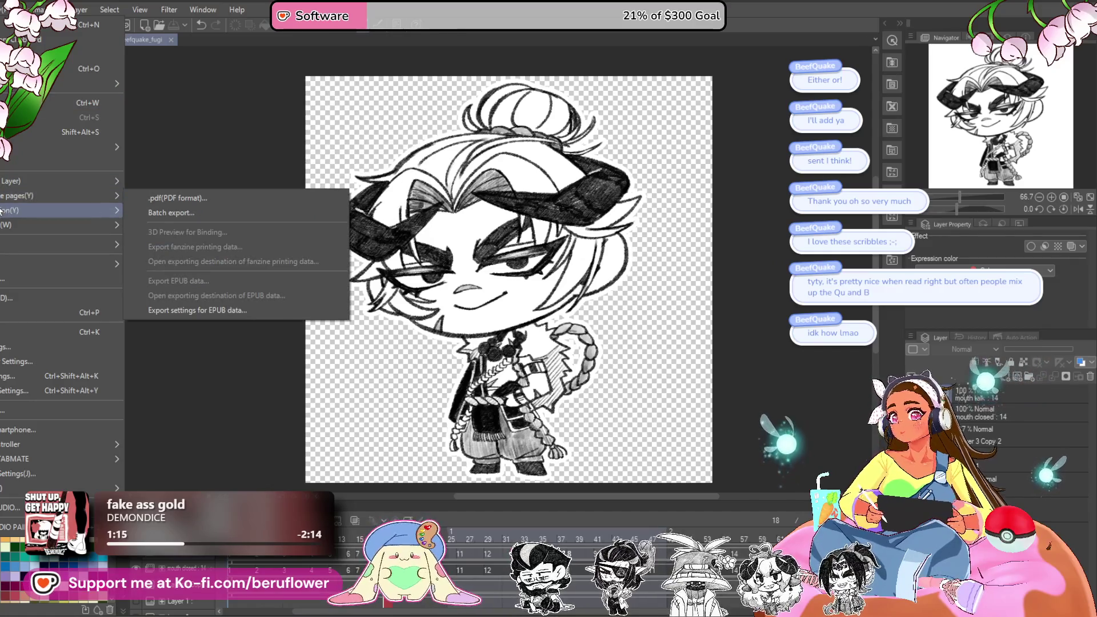
left_click(174, 227)
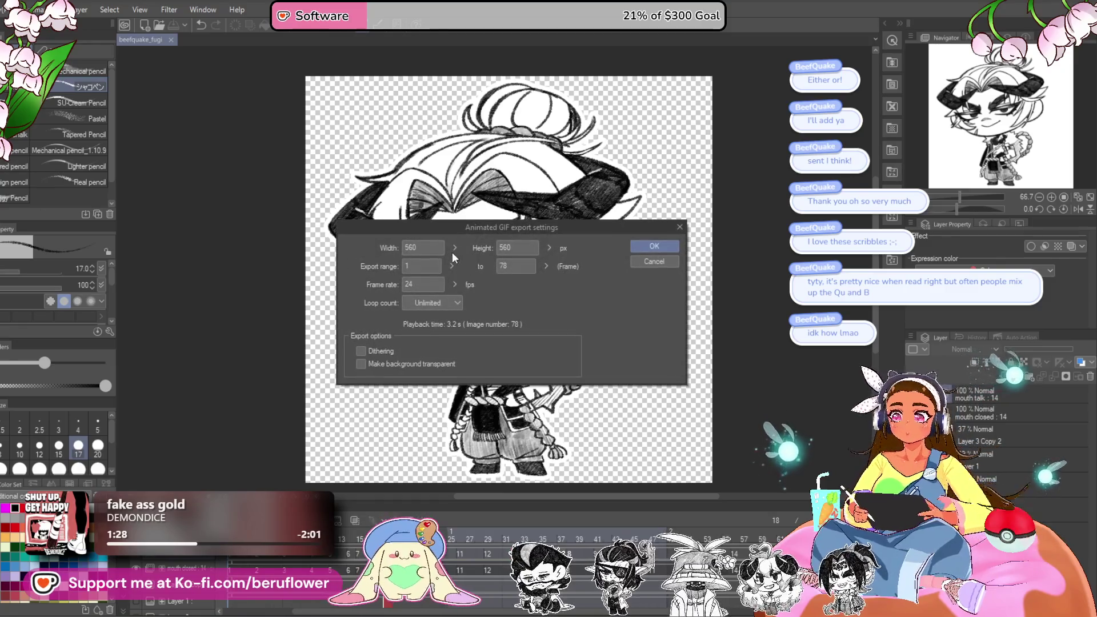
type("1000")
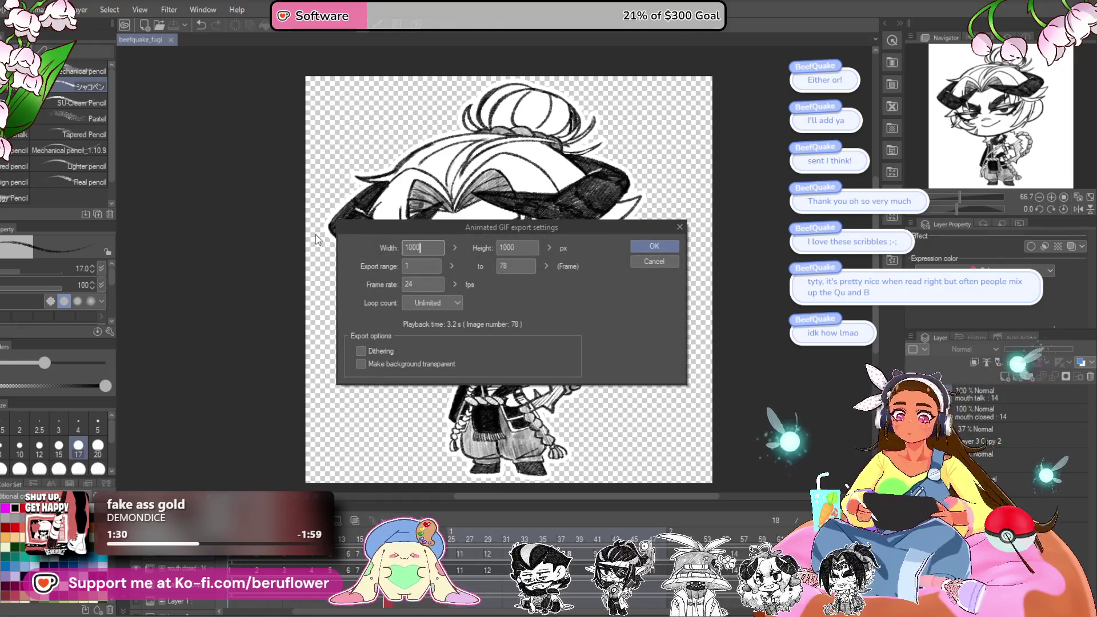
left_click(357, 364)
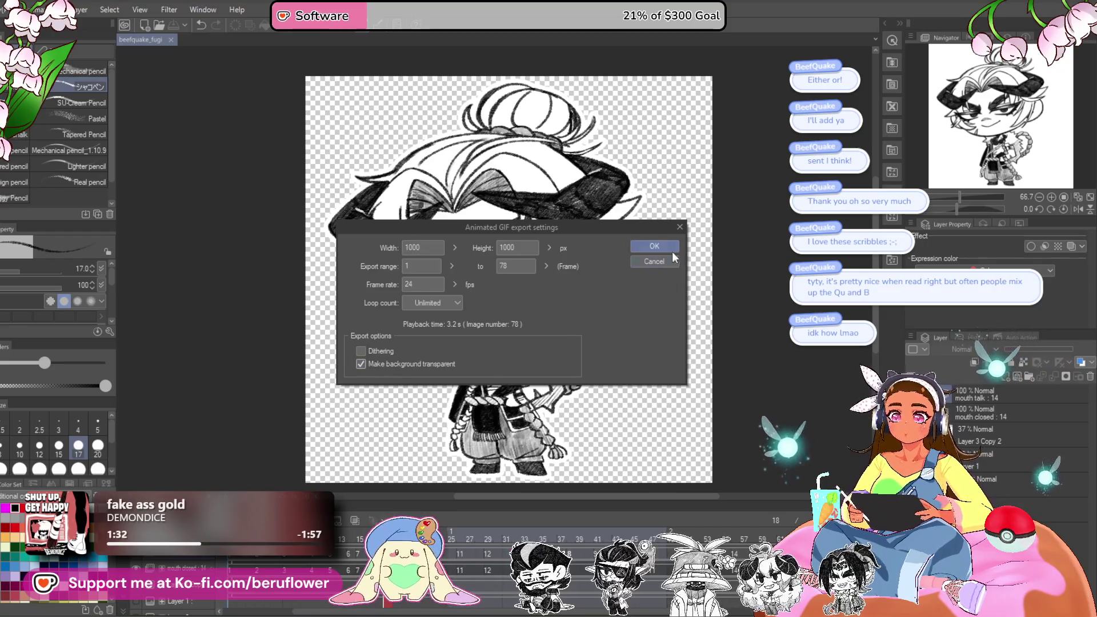
left_click(654, 246)
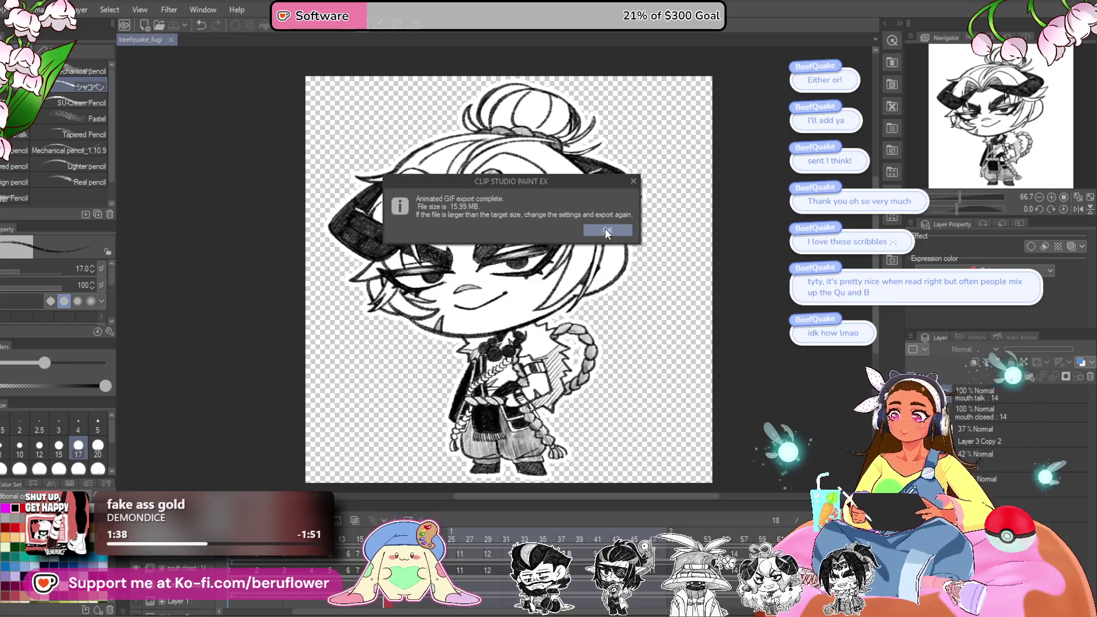
left_click(605, 229)
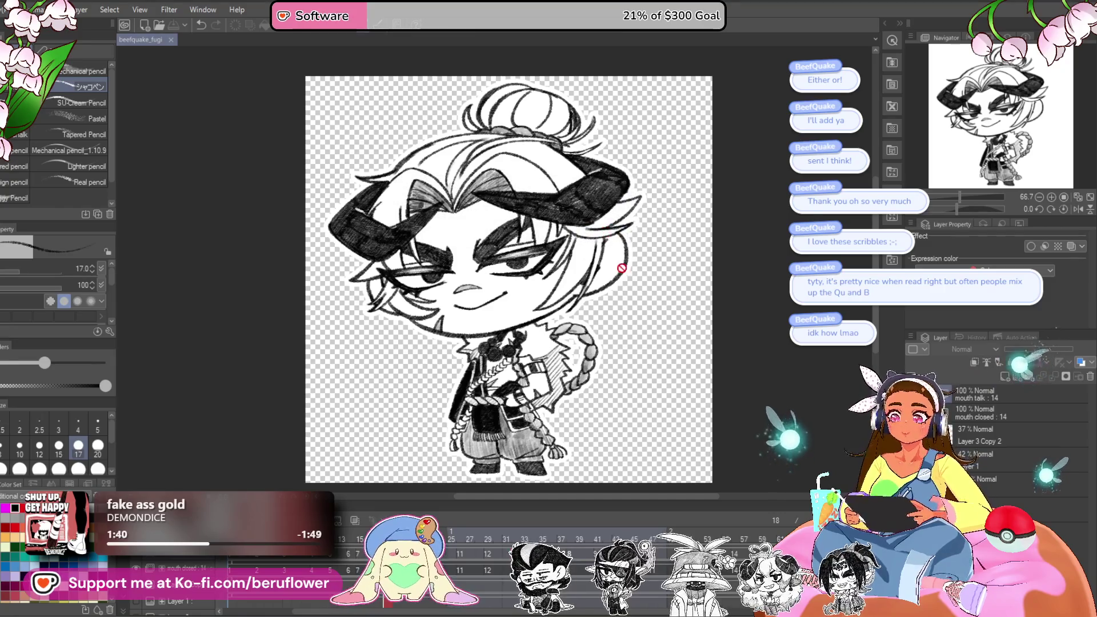
- Undo back to the open-mouthed grin and export this version as an animated GIF
key("ctrl+z")
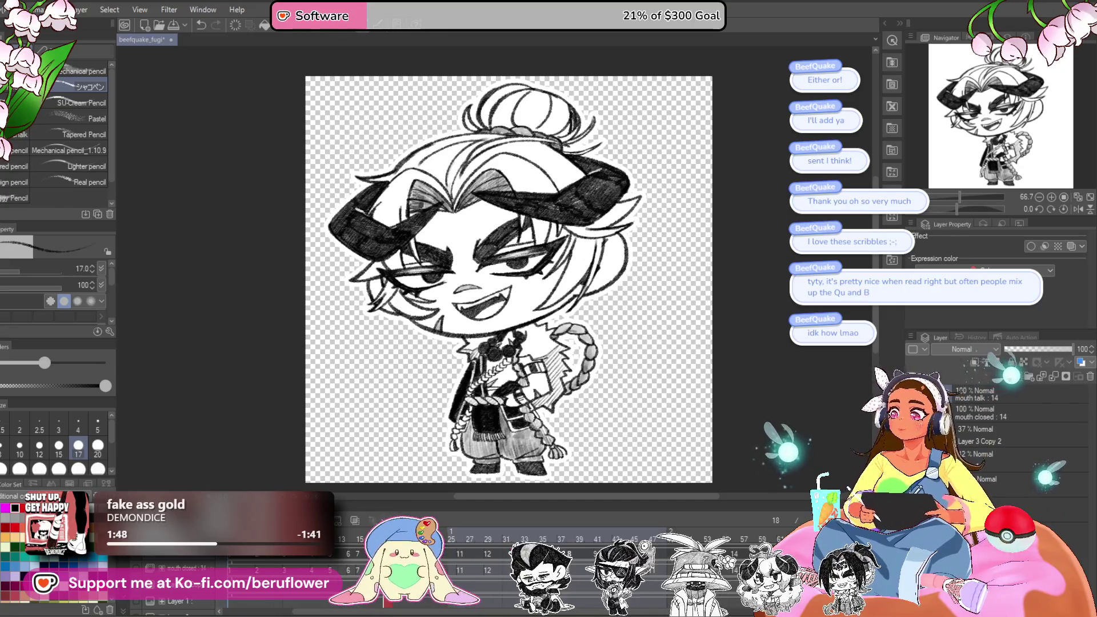
key("alt+f")
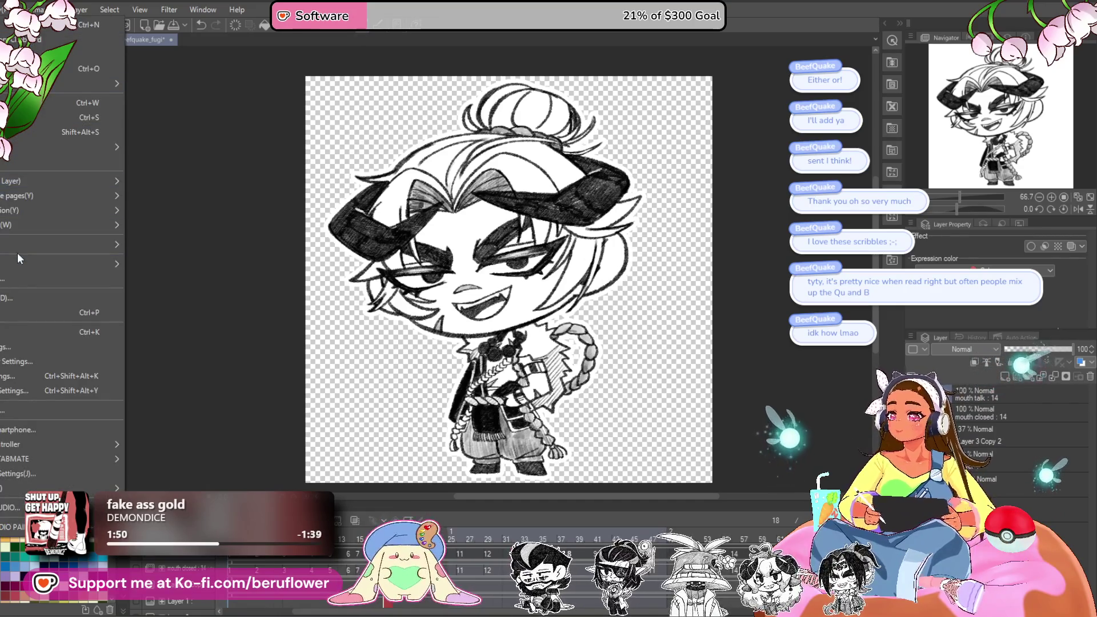
mouse_move(17, 246)
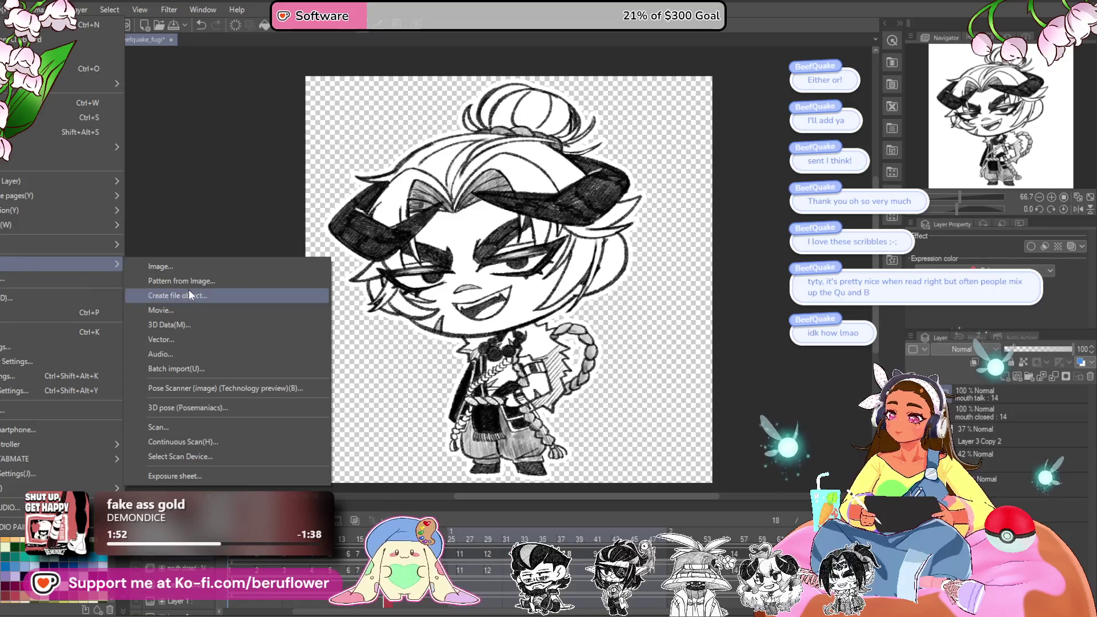
mouse_move(19, 207)
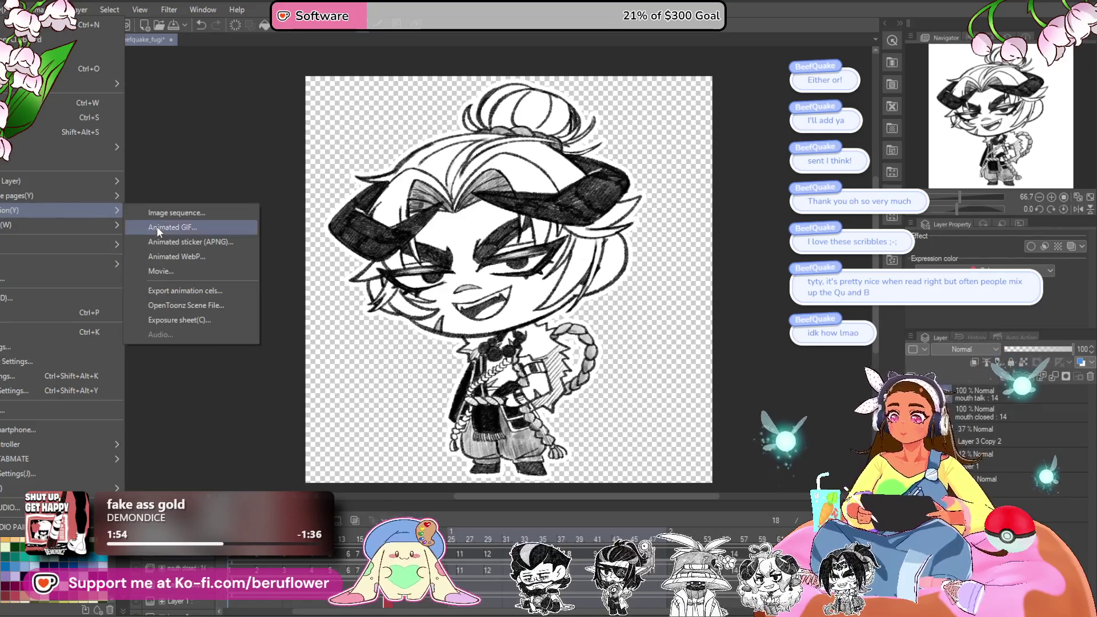
left_click(173, 226)
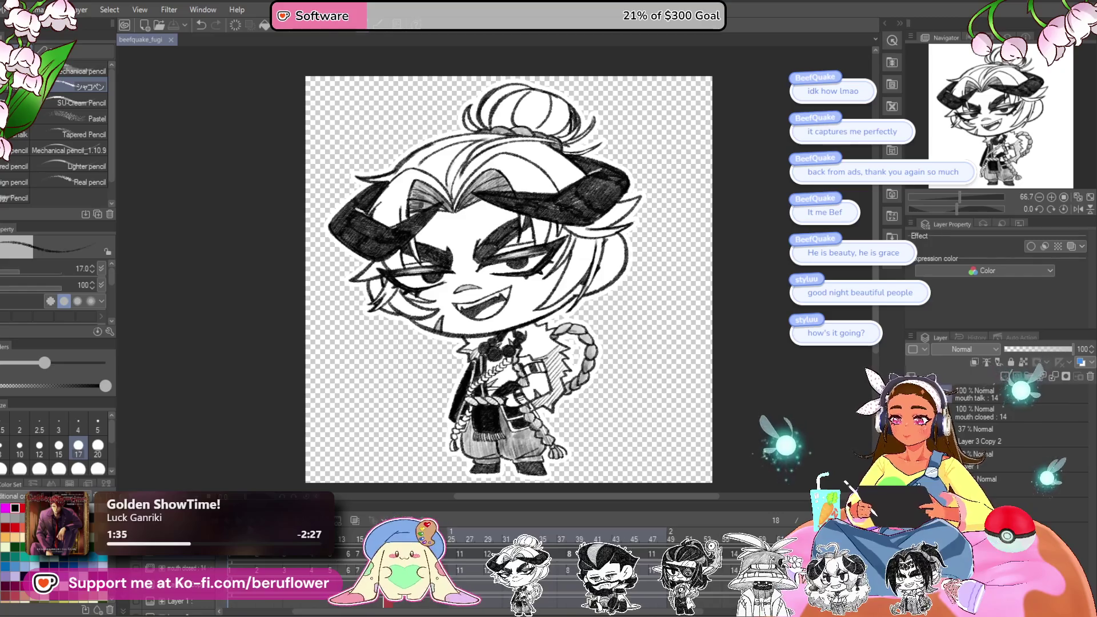
key("Return")
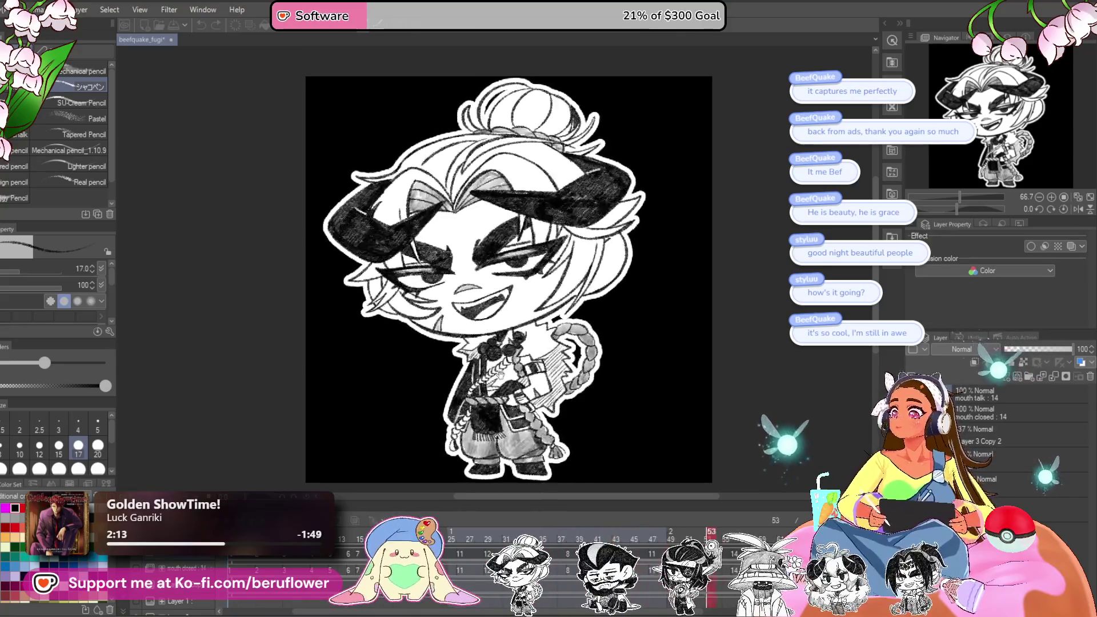
- Save the chibi animation project, saving again after previewing playback
key("ctrl+s")
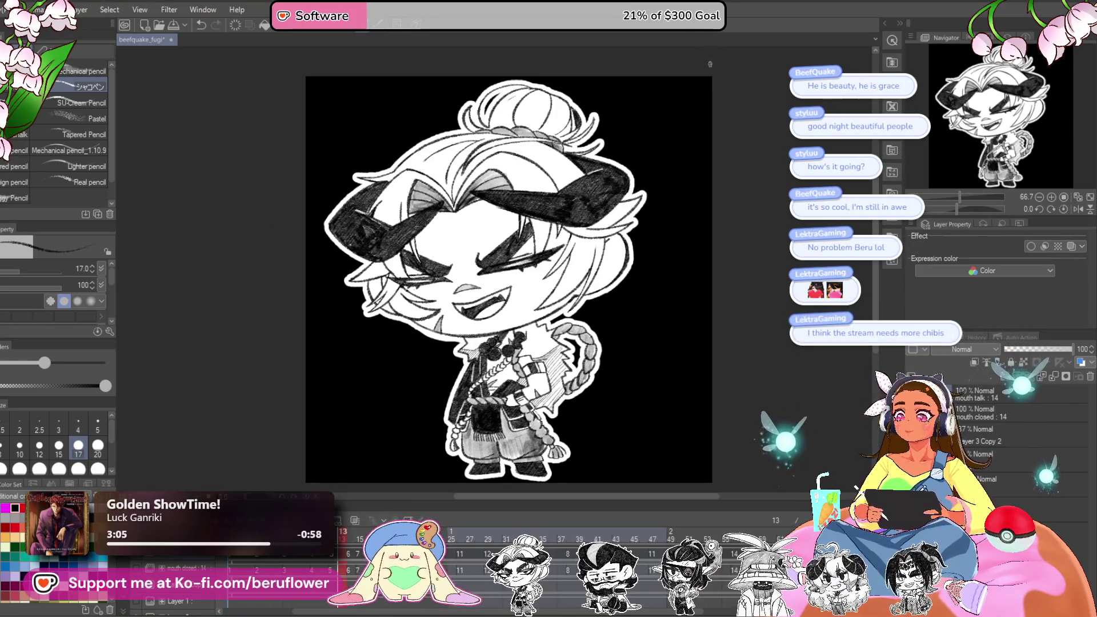
key("ctrl+s")
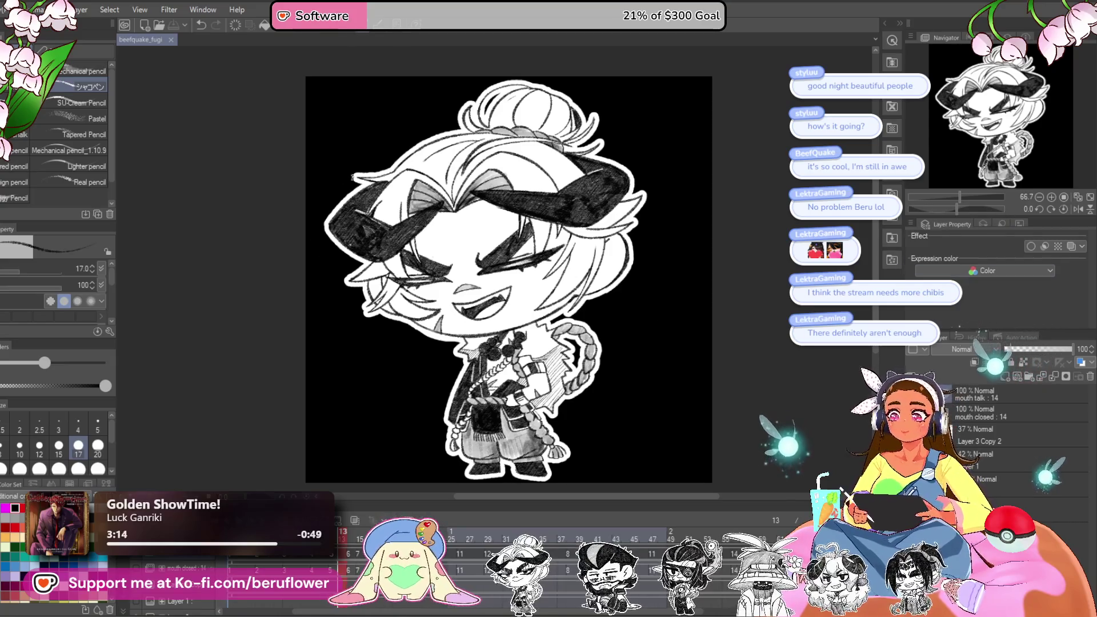
left_click(14, 9)
- Close the open menu and scroll around the blue bandana chibi drawing
key("Escape")
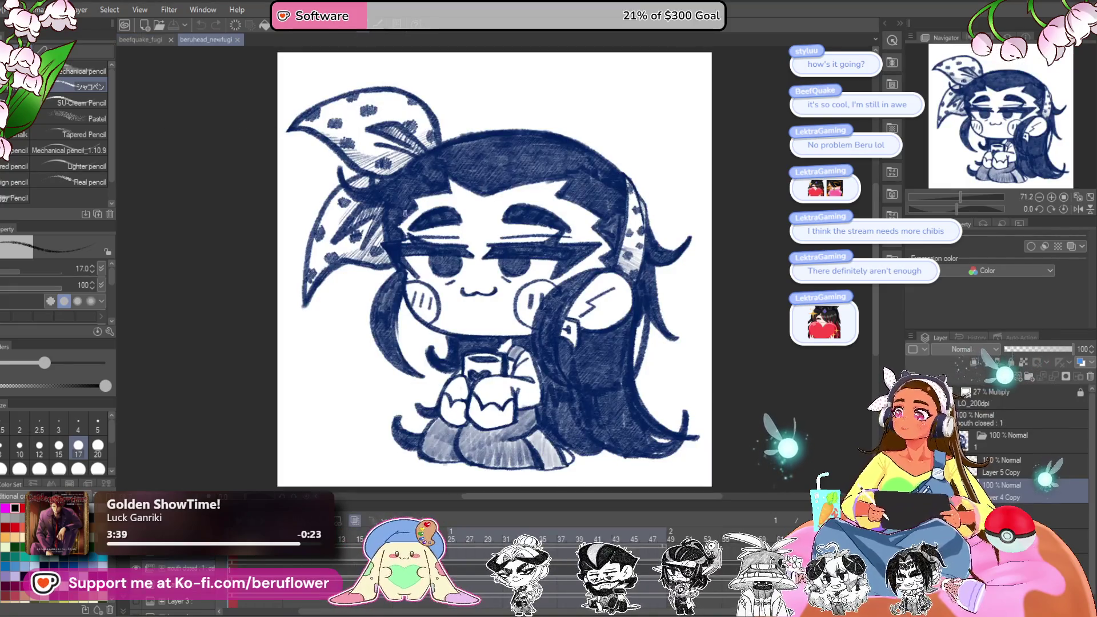
scroll(573, 301, "down", 1)
scroll(573, 301, "down", 1)
scroll(574, 298, "up", 2)
scroll(576, 296, "down", 2)
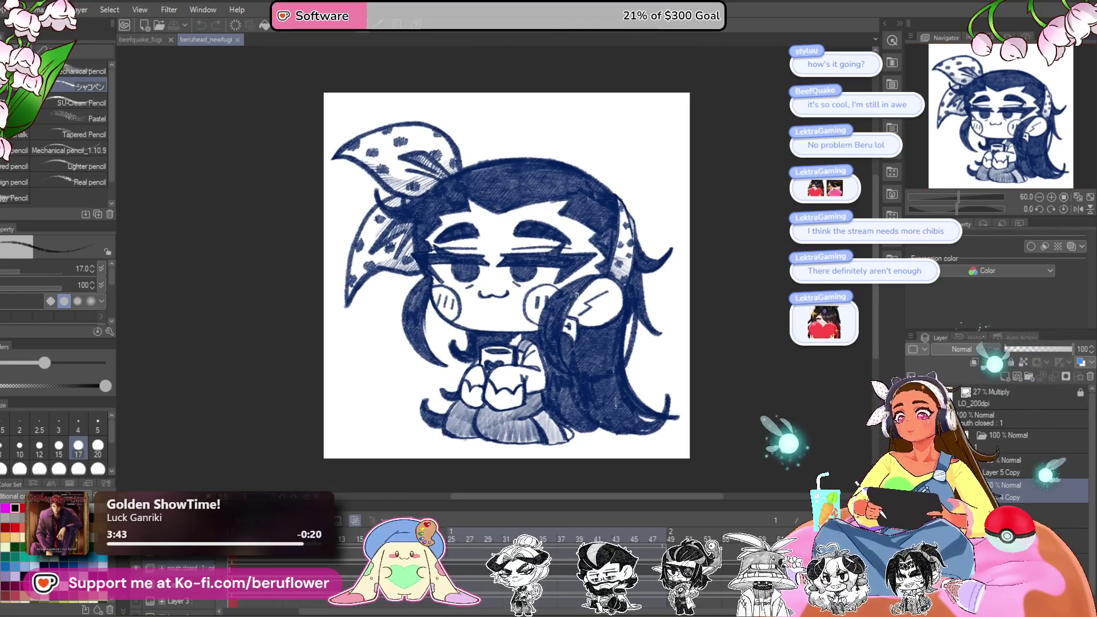
scroll(576, 294, "up", 1)
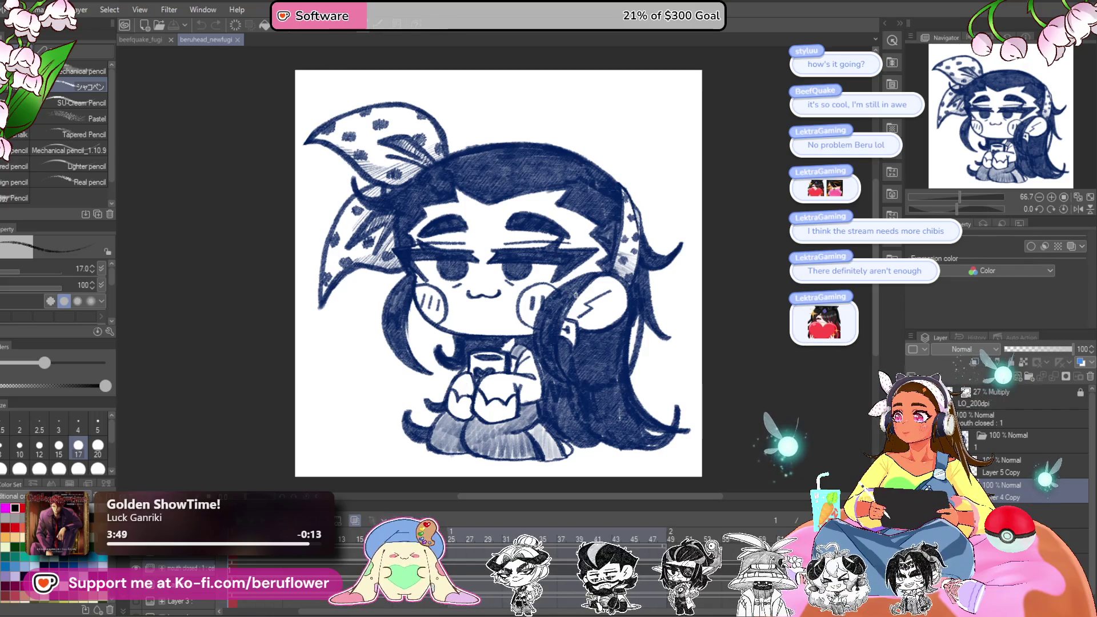
scroll(575, 295, "down", 3)
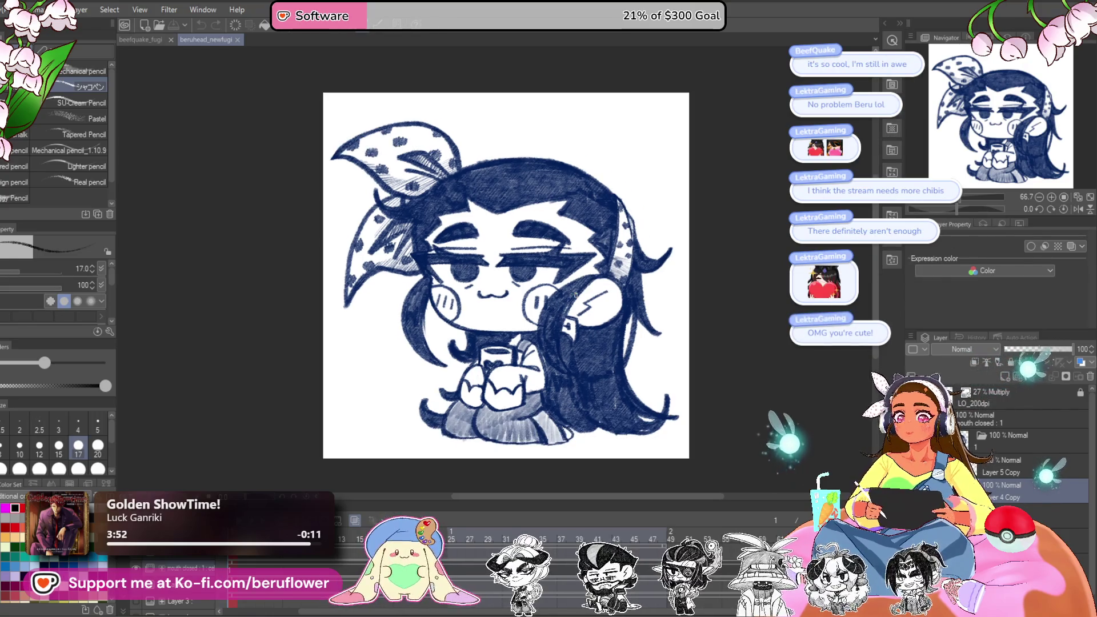
scroll(575, 294, "up", 3)
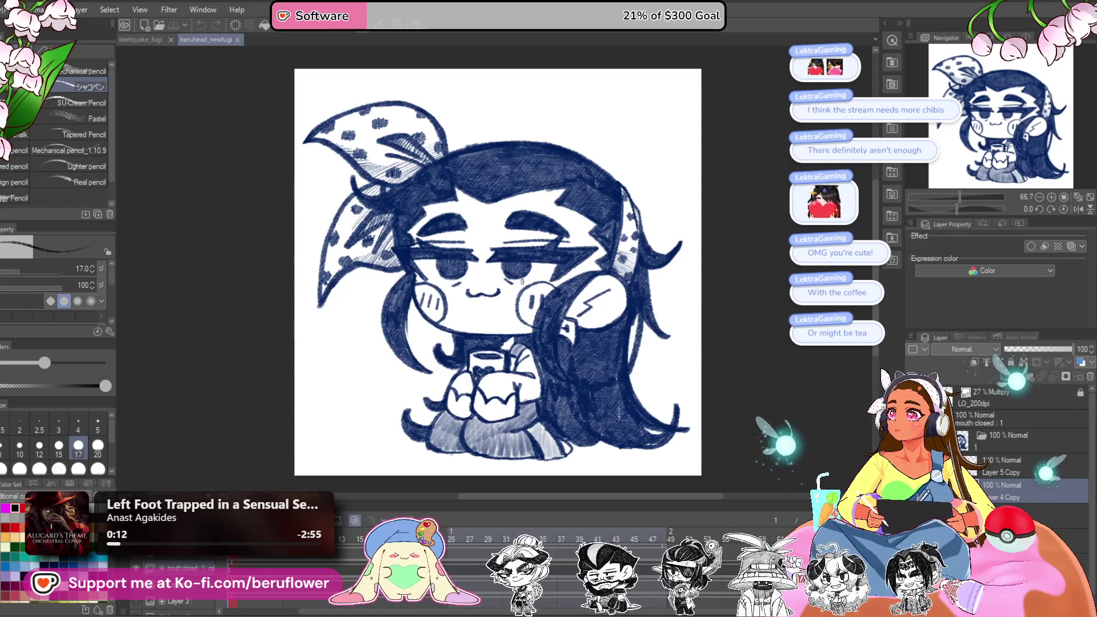
scroll(501, 303, "up", 2)
- Fit the whole blue chibi in view, then return to the beetquake_fugi document
key("ctrl+0")
left_click_drag(994, 151, 998, 159)
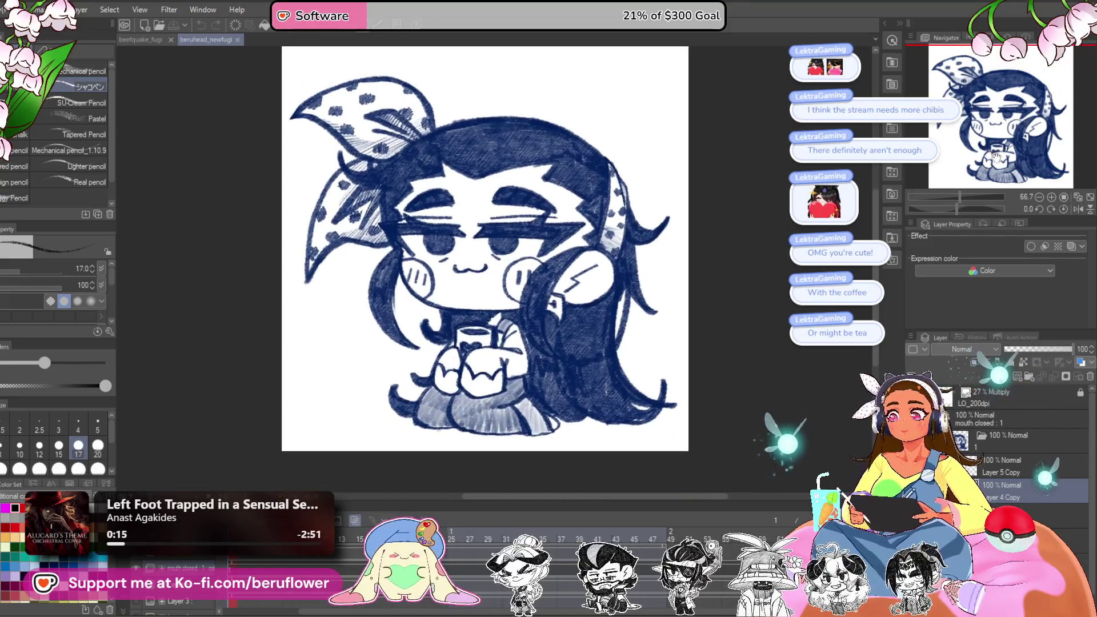
scroll(568, 280, "up", 2)
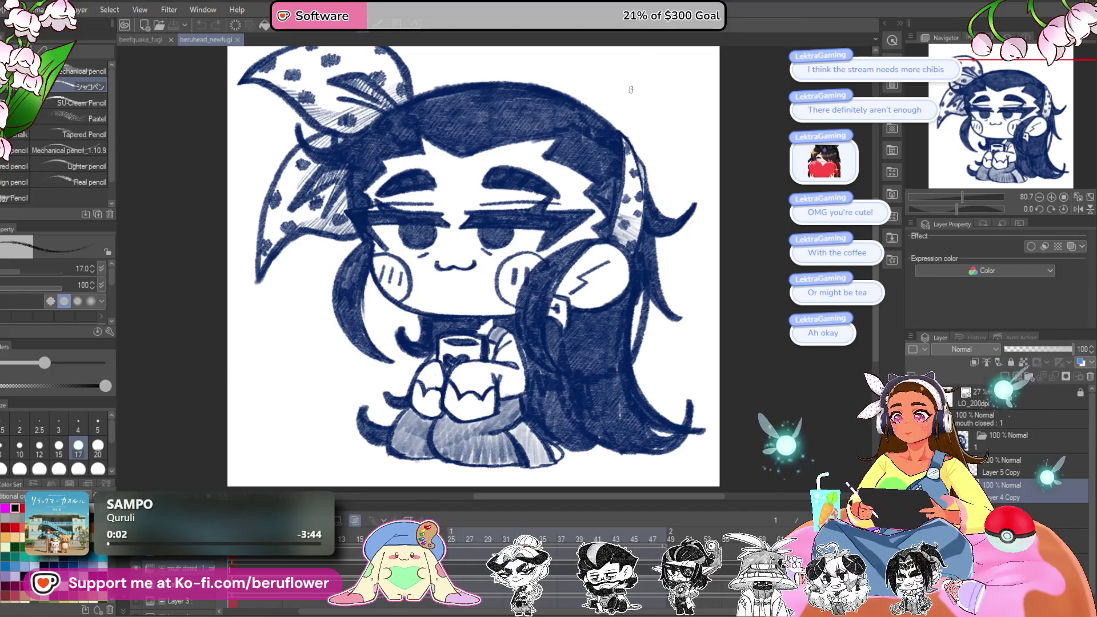
scroll(536, 305, "down", 2)
scroll(536, 304, "up", 1)
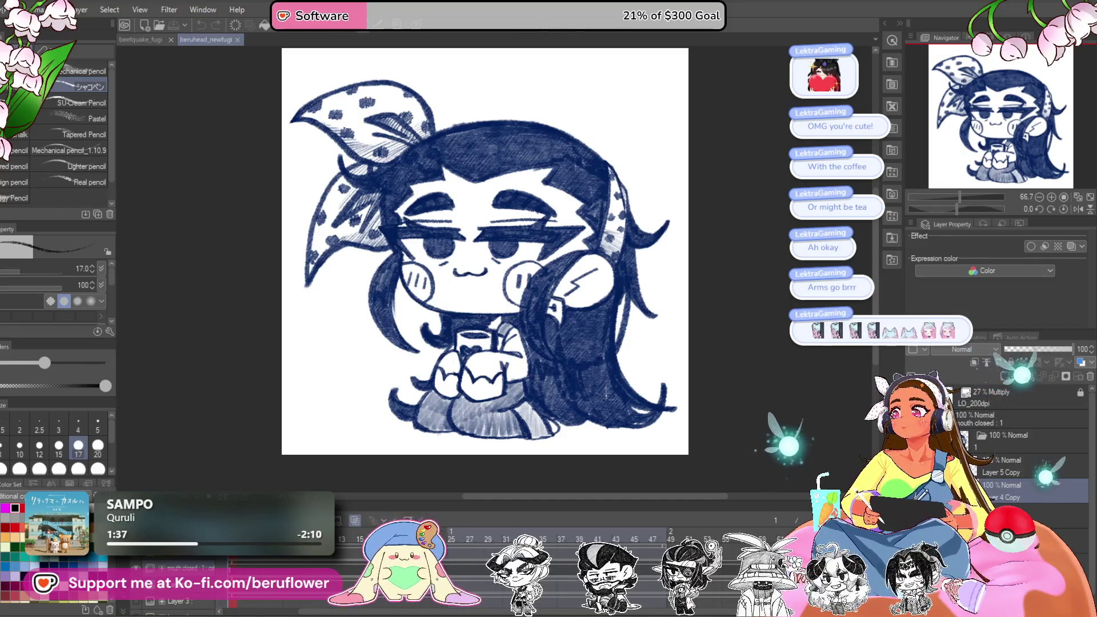
left_click(146, 36)
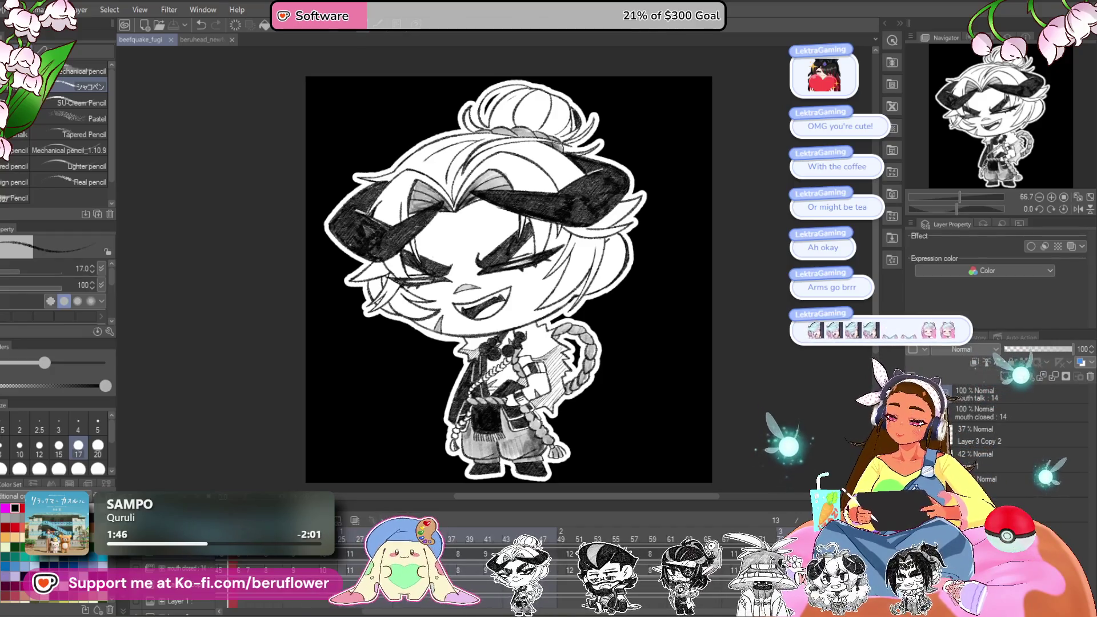
- Play the horned chibi's timeline animation so the fanged grin shifts to a smirk, then zoom in on the face
key("space")
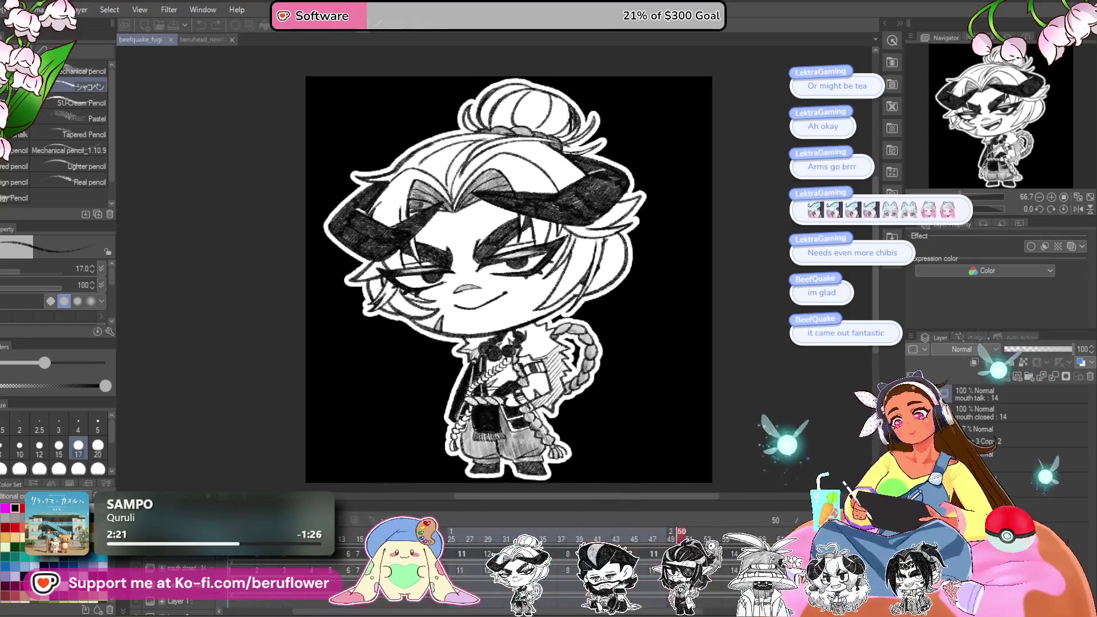
scroll(437, 340, "up", 3)
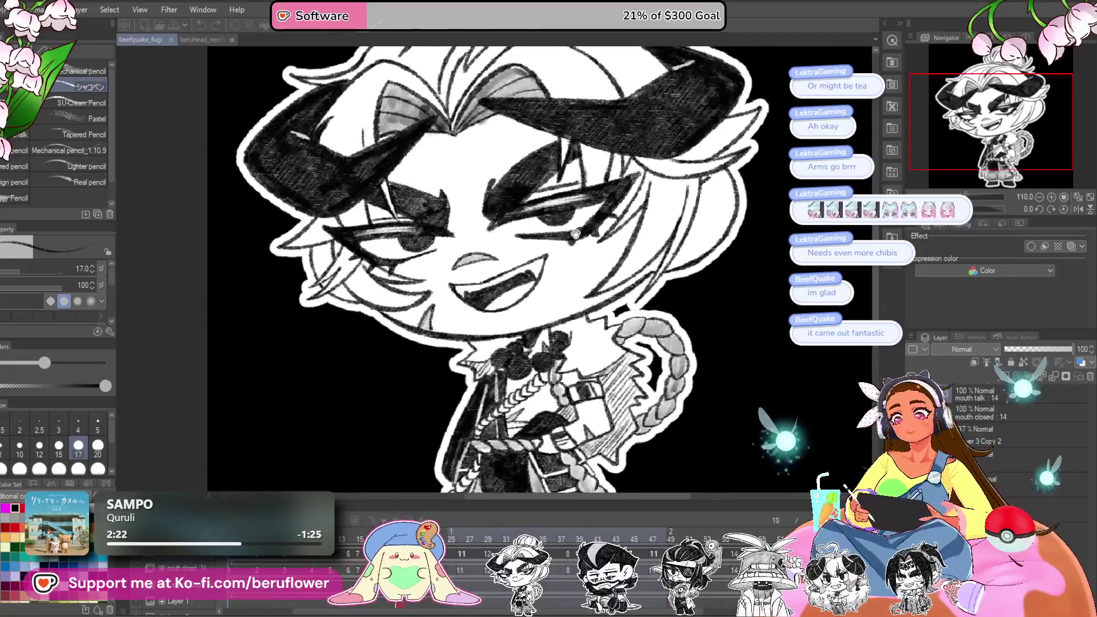
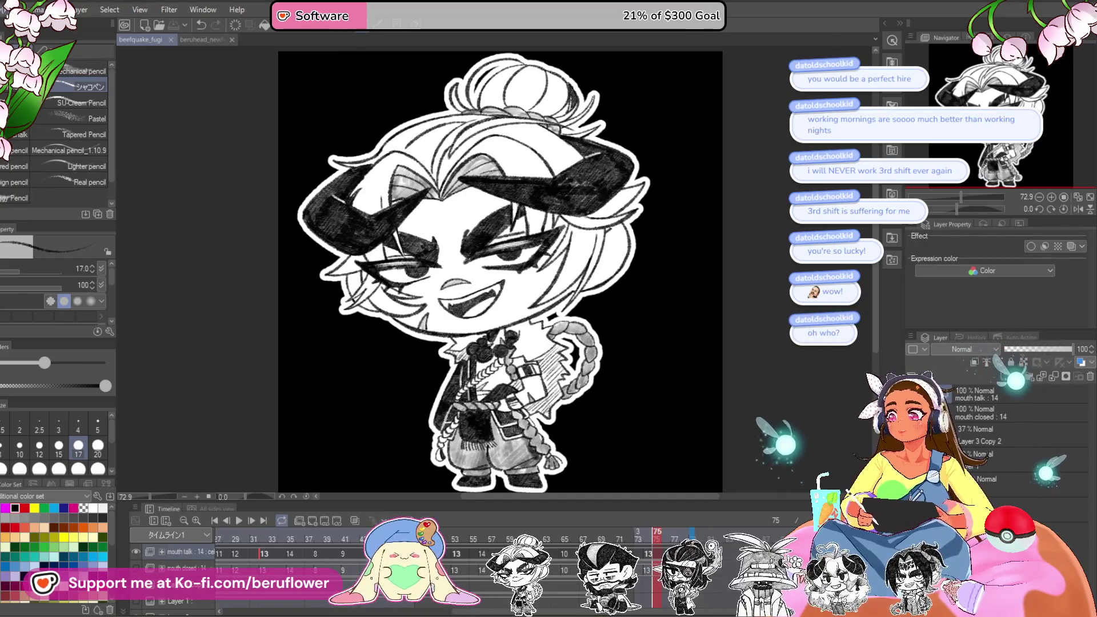
- Zoom in on the white-haired character in the Inquisitor illustration
left_click(7, 9)
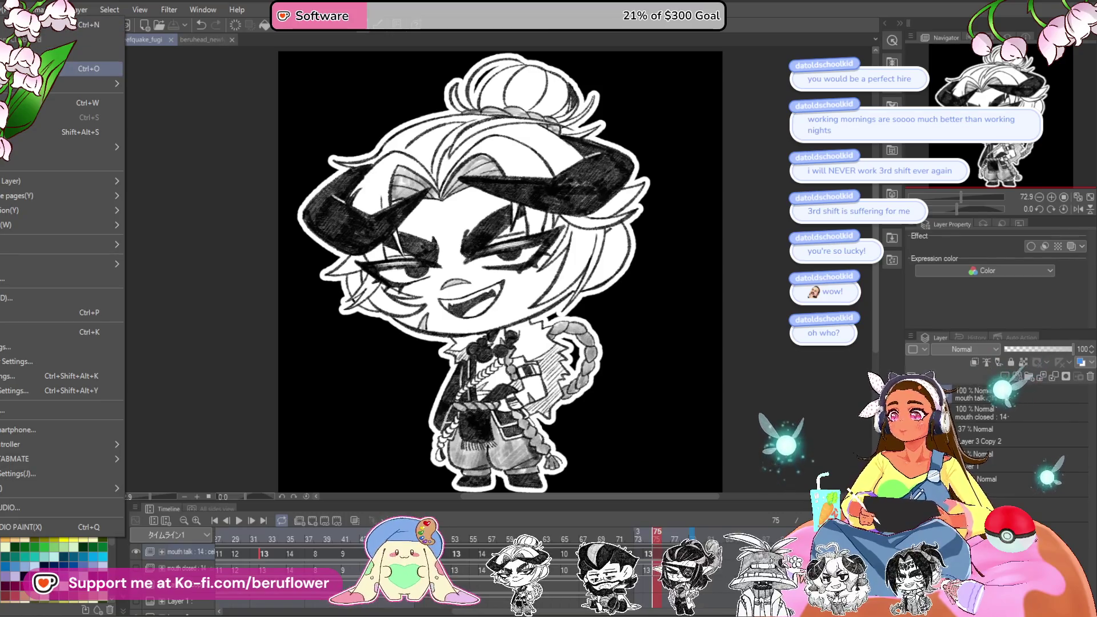
key("Escape")
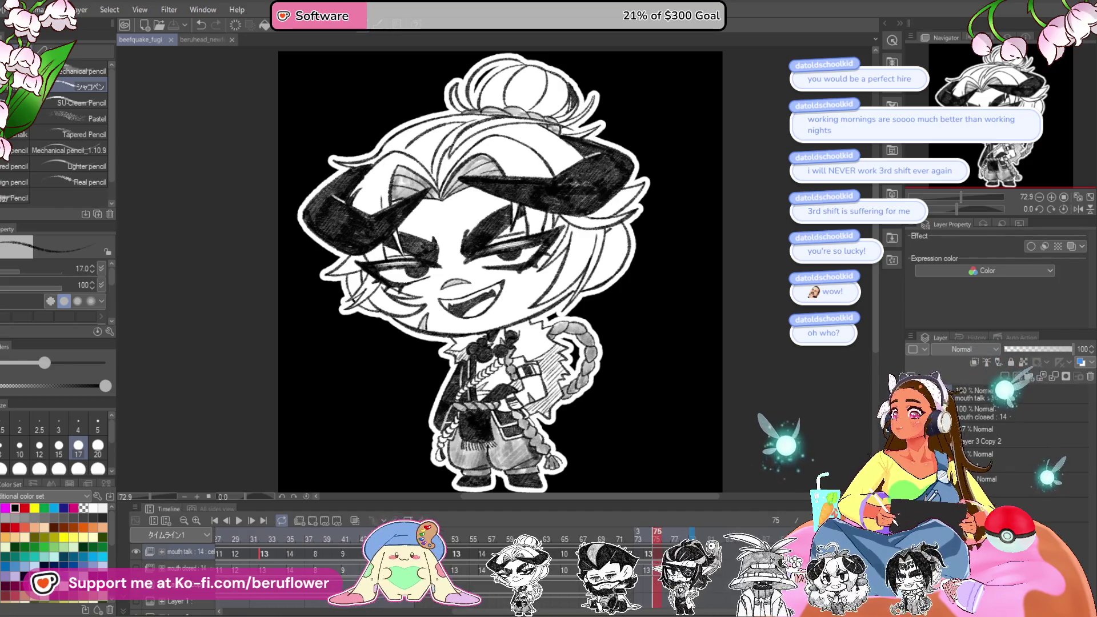
scroll(557, 229, "up", 5)
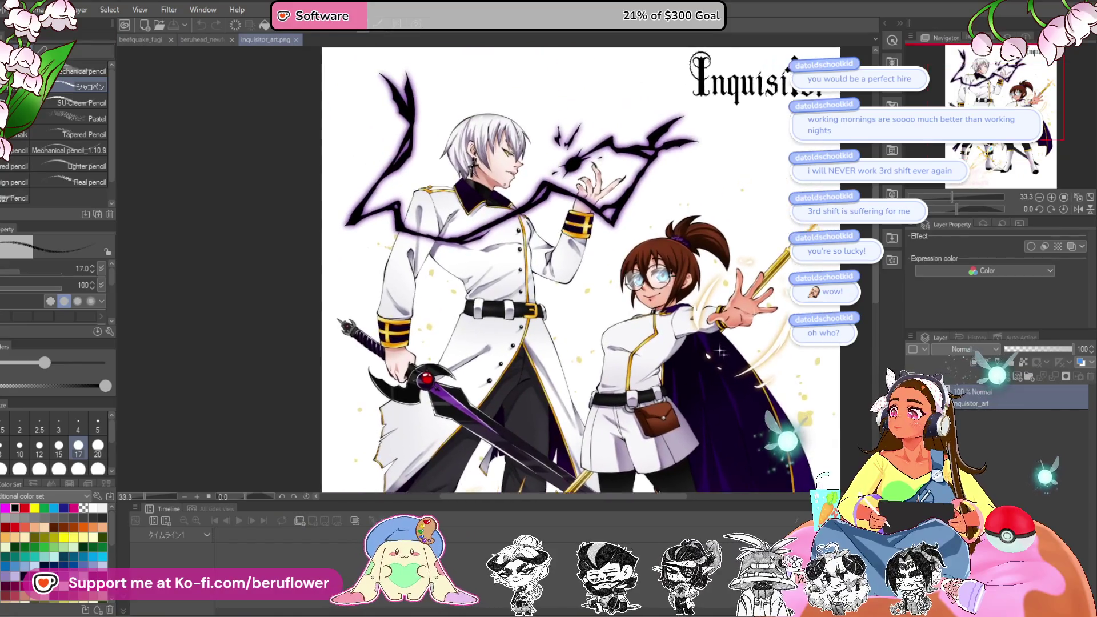
scroll(504, 269, "up", 2)
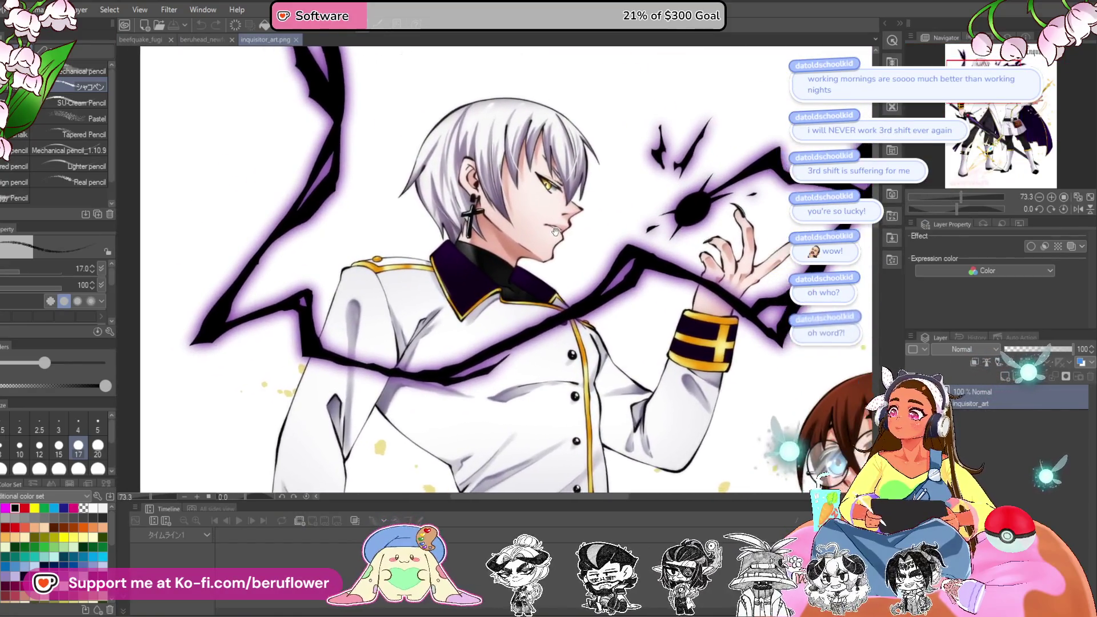
- Zoom back out to about 25% so the whole illustration fits
scroll(504, 268, "down", 5)
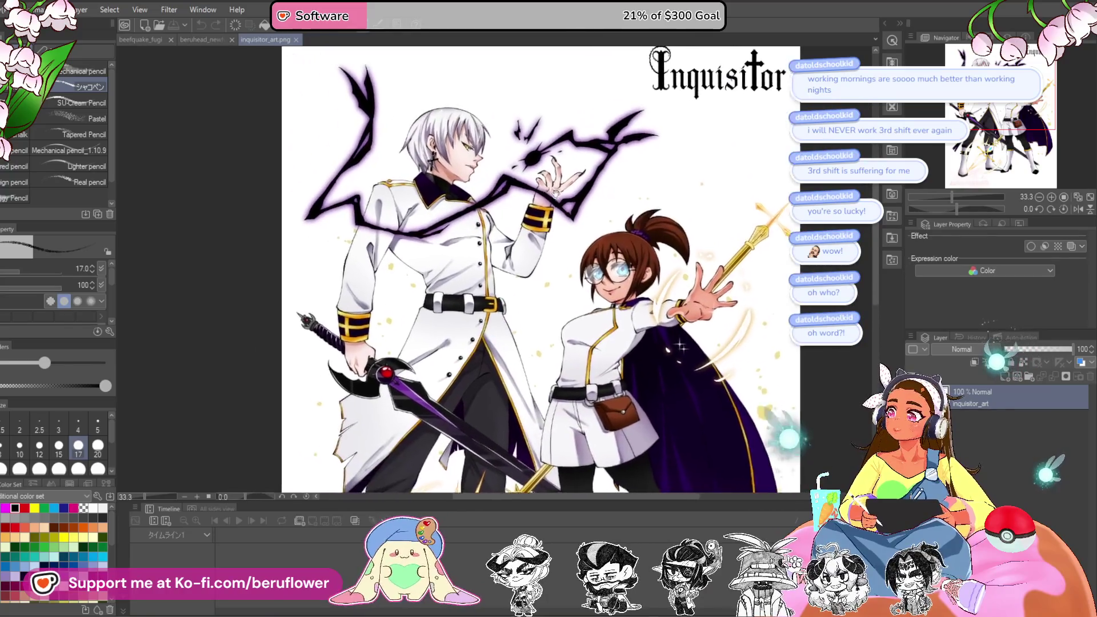
scroll(486, 269, "down", 2)
scroll(487, 268, "up", 1)
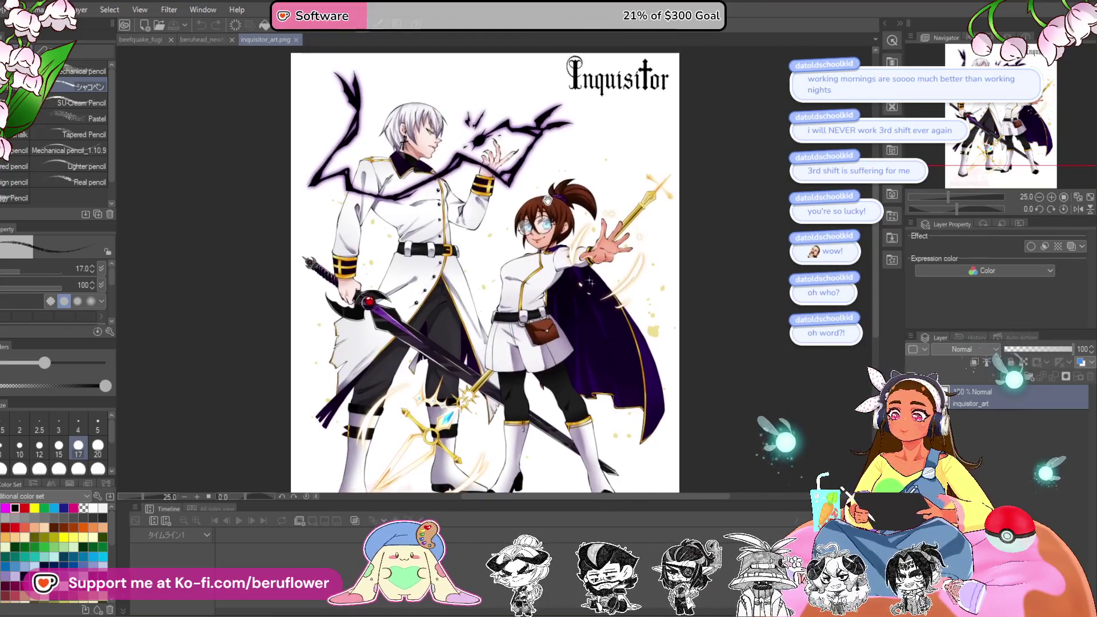
scroll(476, 324, "down", 1)
scroll(477, 323, "up", 2)
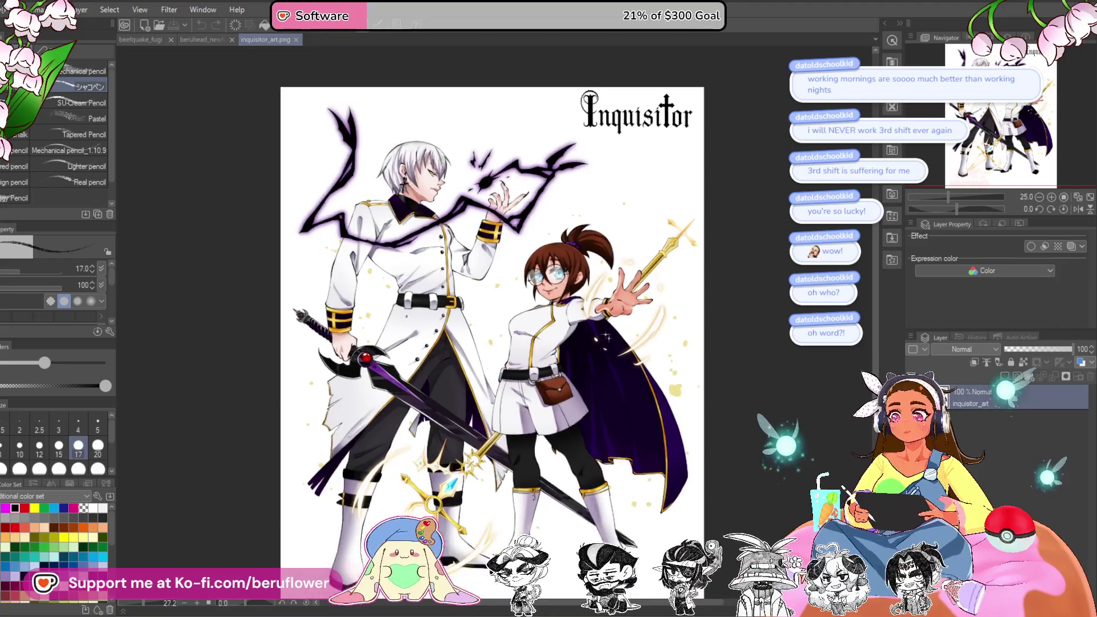
scroll(478, 323, "down", 1)
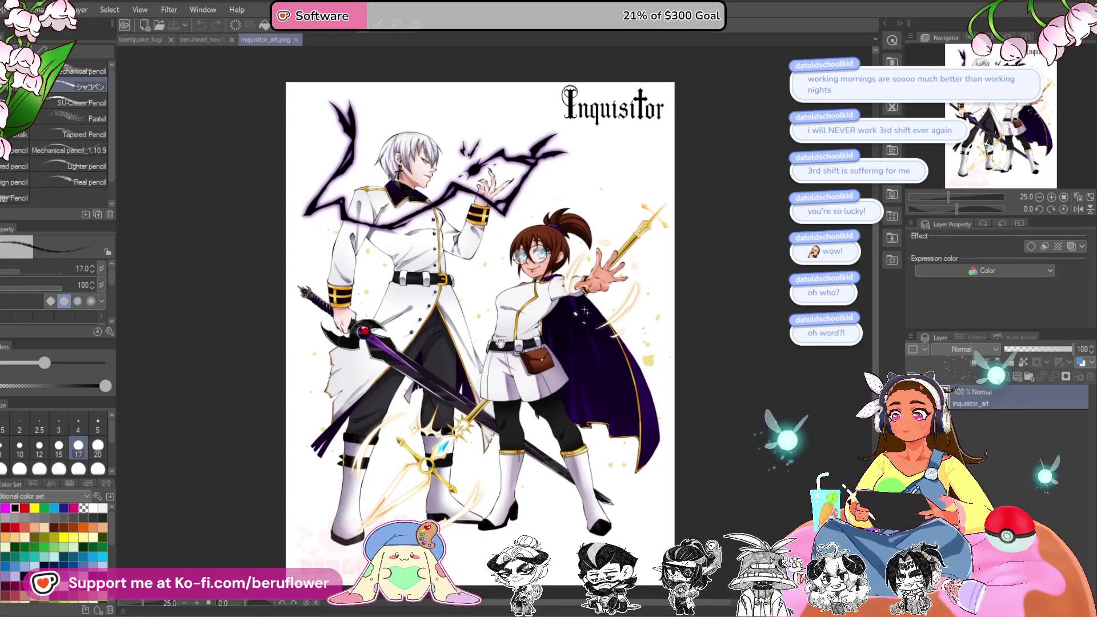